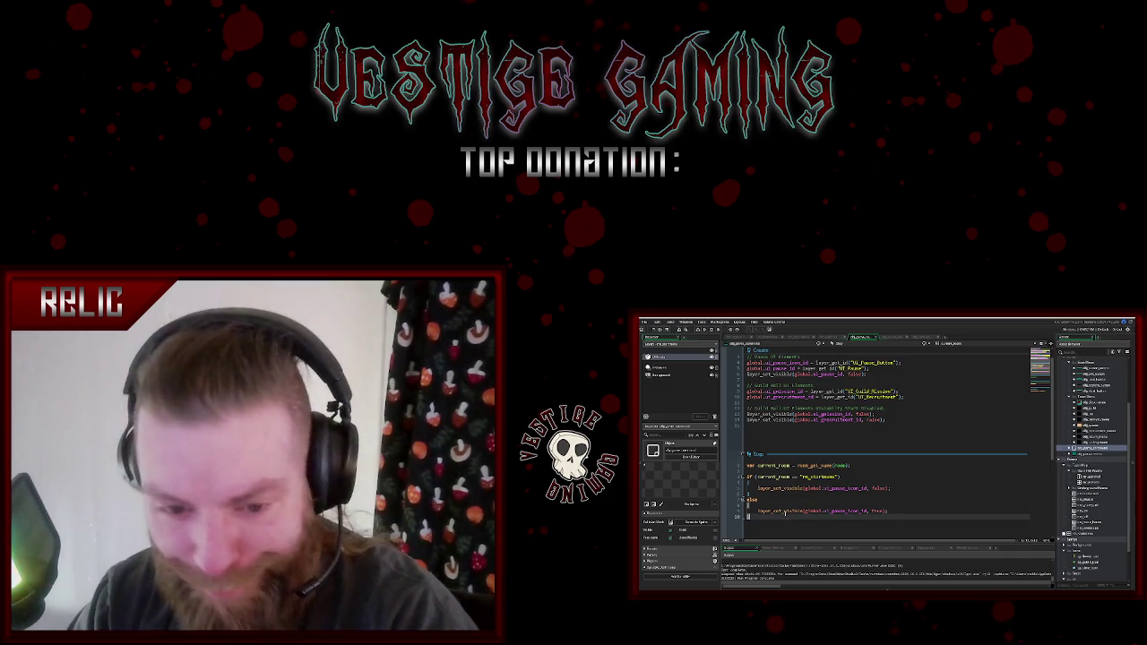
- Leave the pause-UI Step code and display the title room with its town backdrop and game title
left_click(892, 488)
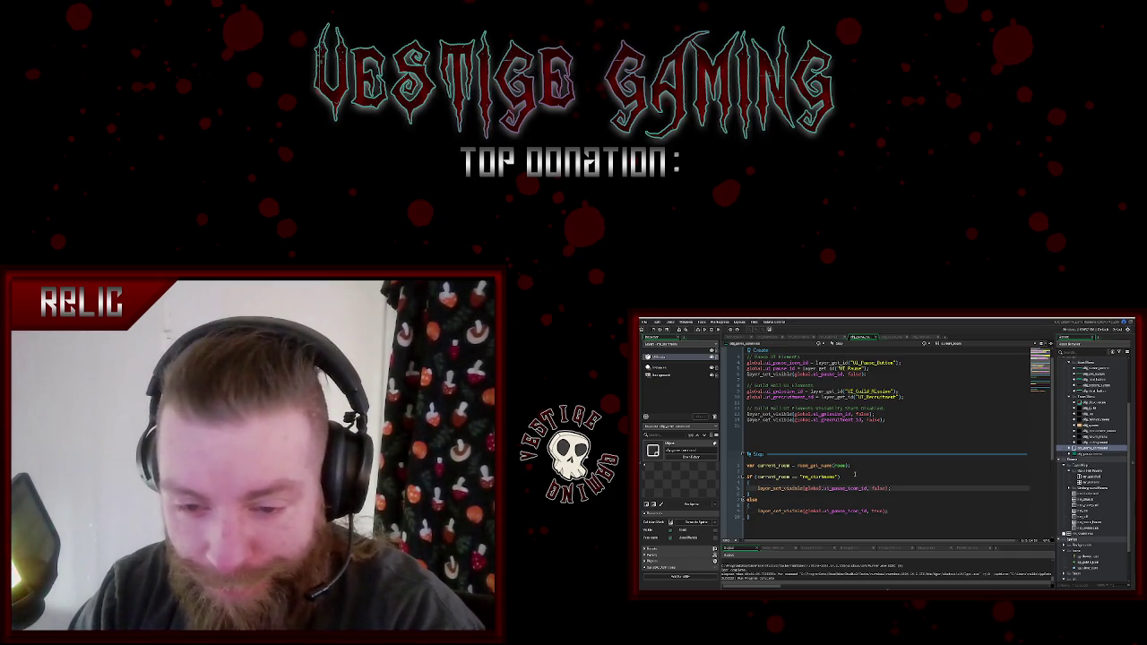
scroll(853, 475, "up", 2)
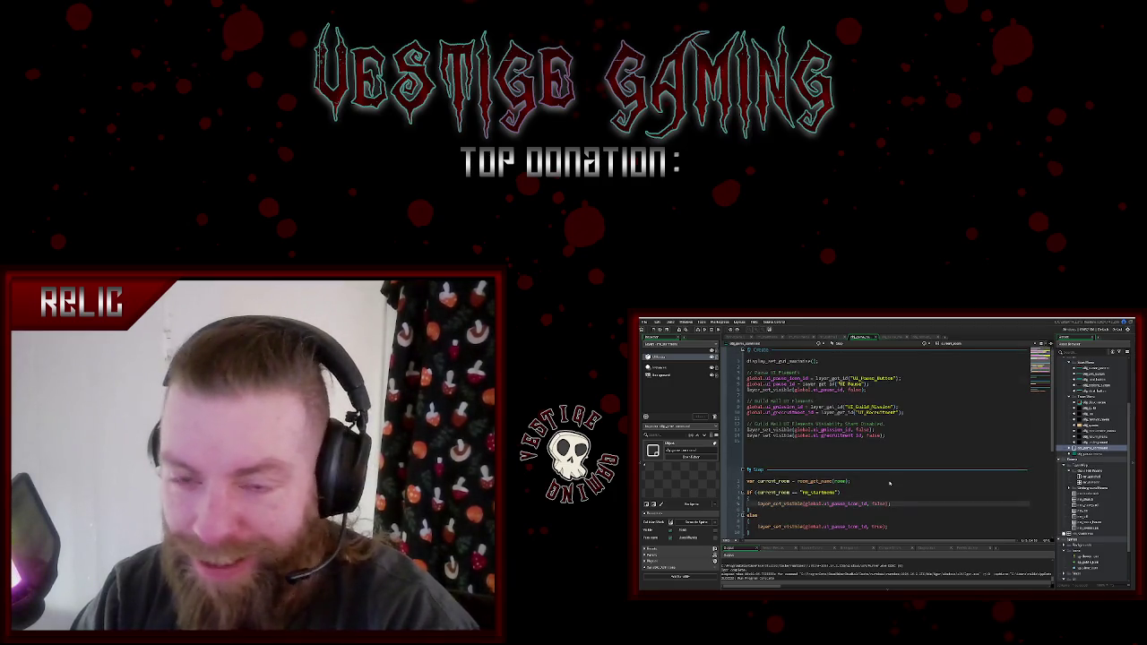
left_click(773, 337)
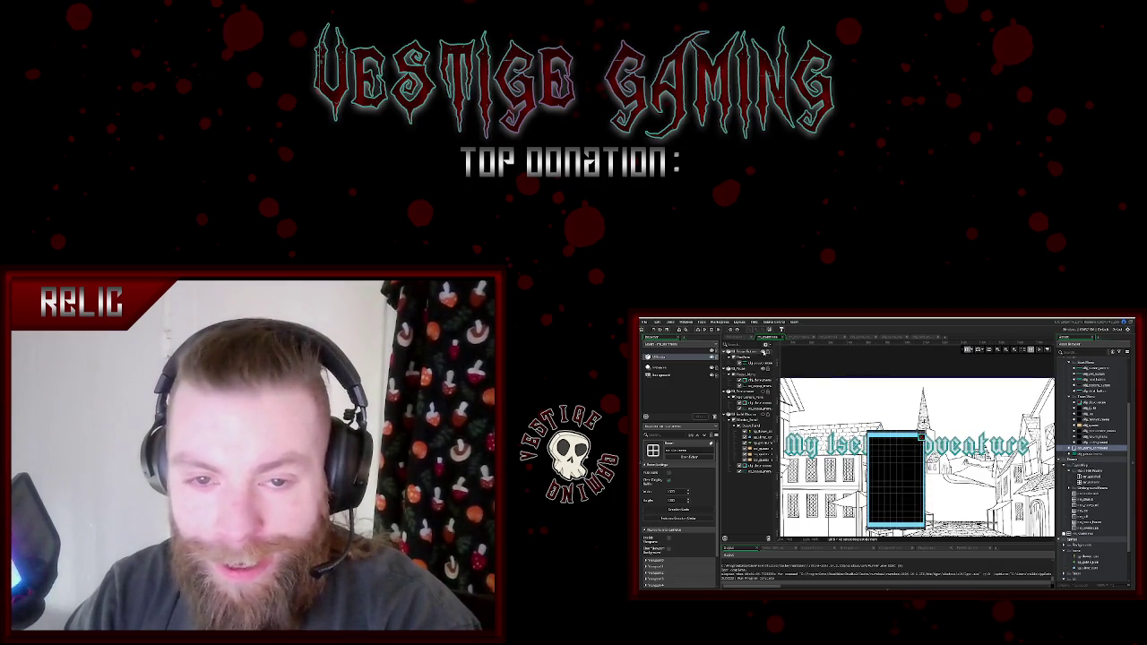
- Zoom the title room canvas and select an object asset to view its properties
scroll(916, 447, "down", 2)
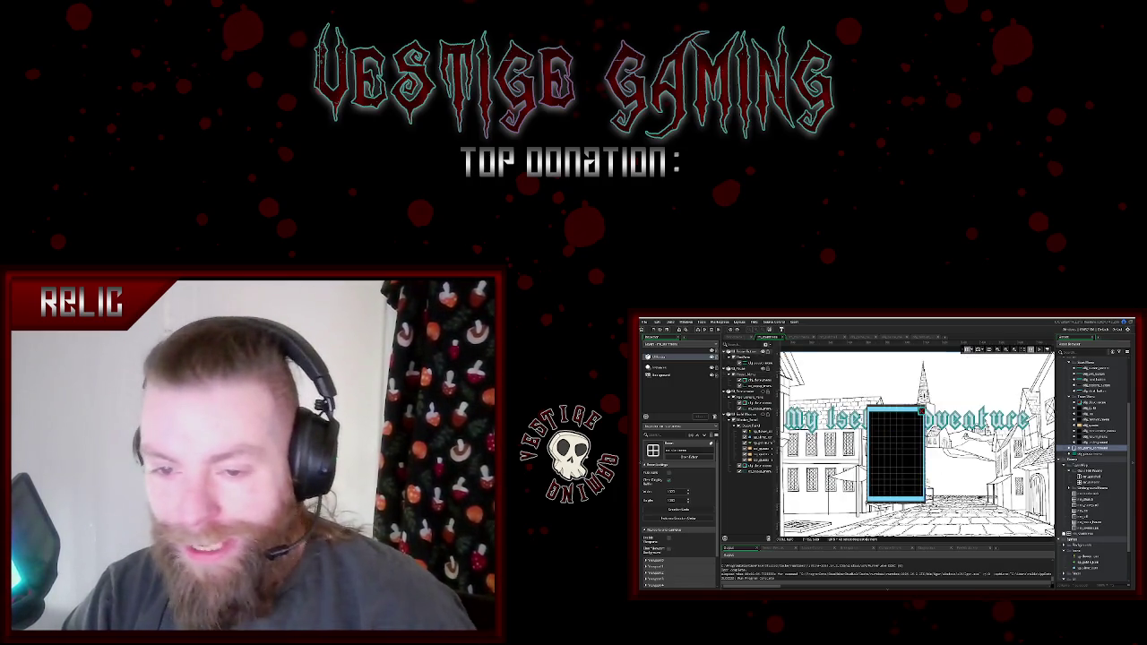
scroll(916, 446, "down", 3)
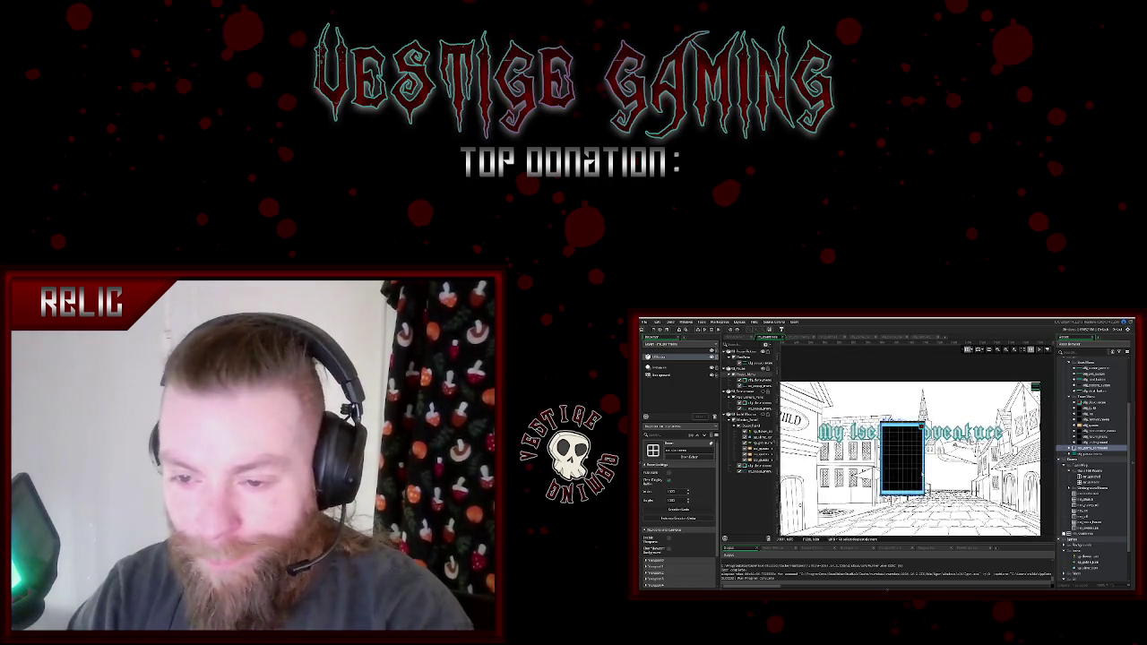
scroll(916, 446, "up", 3)
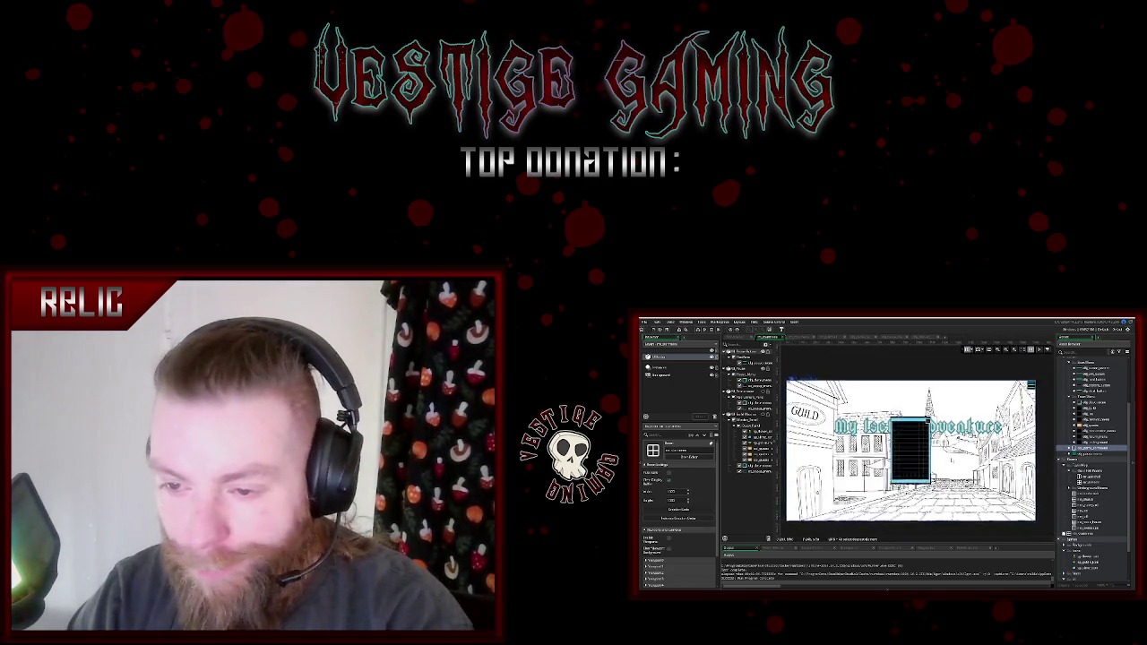
scroll(916, 445, "up", 1)
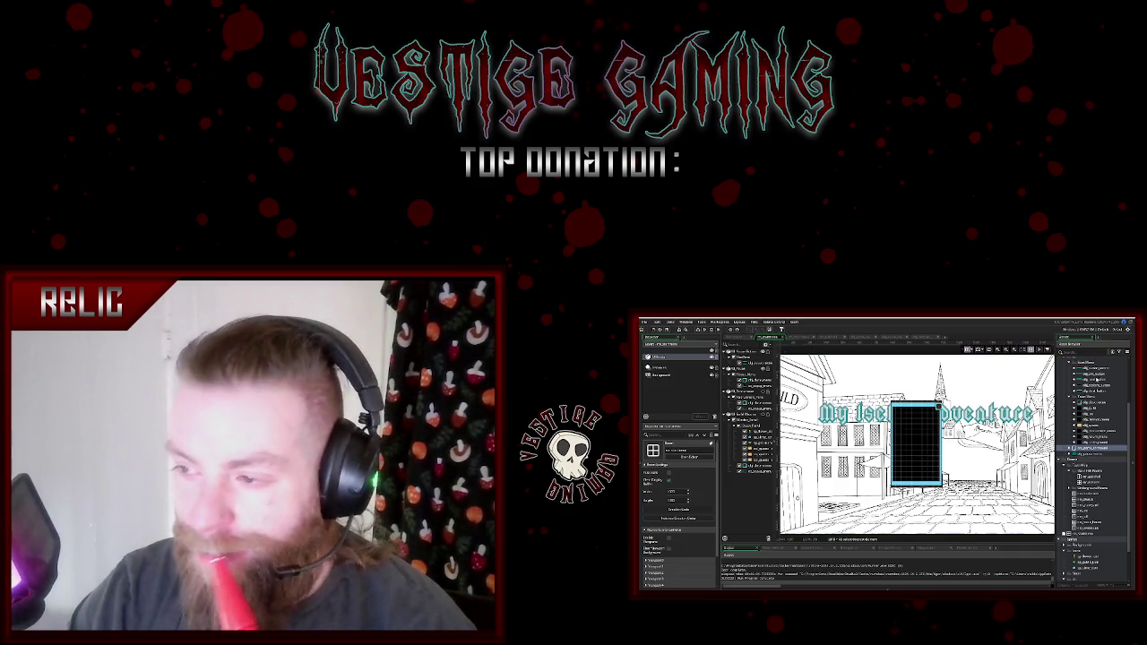
left_click(1091, 386)
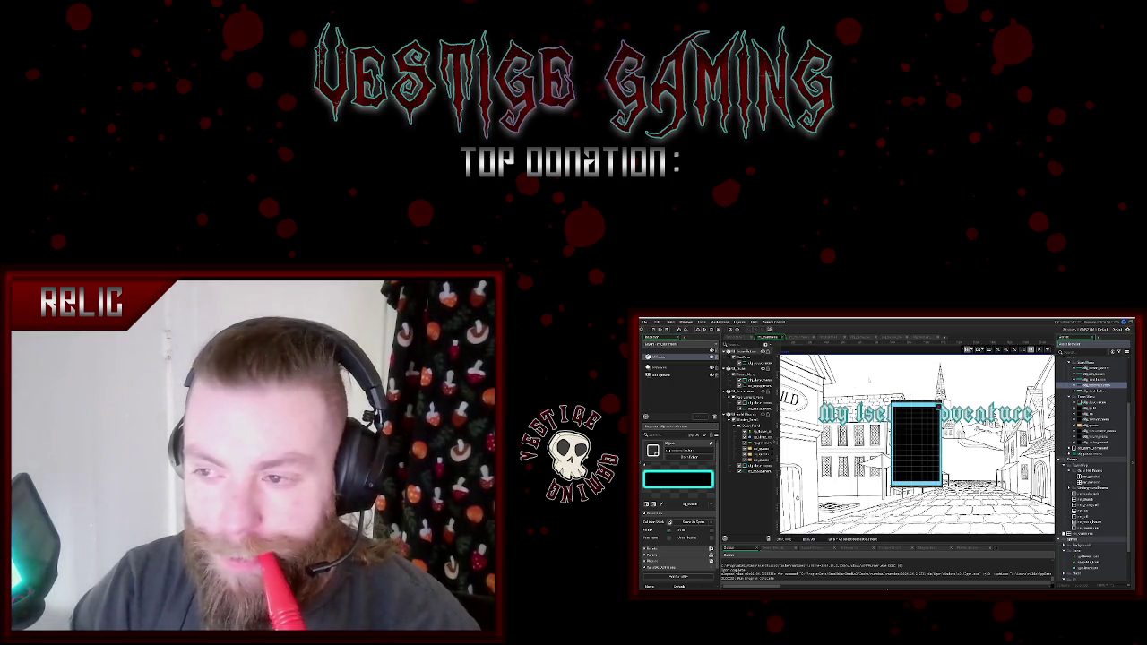
scroll(918, 444, "up", 3)
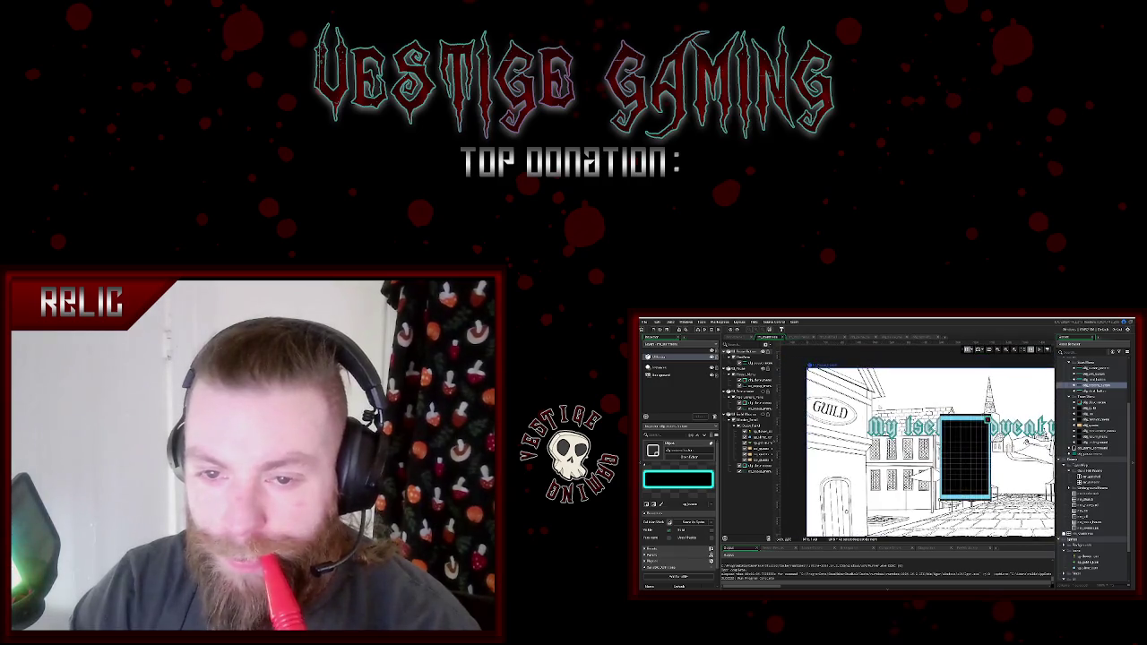
- Select the Instances layer and the other room layers so the dark panel sits beneath the title
left_click(668, 368)
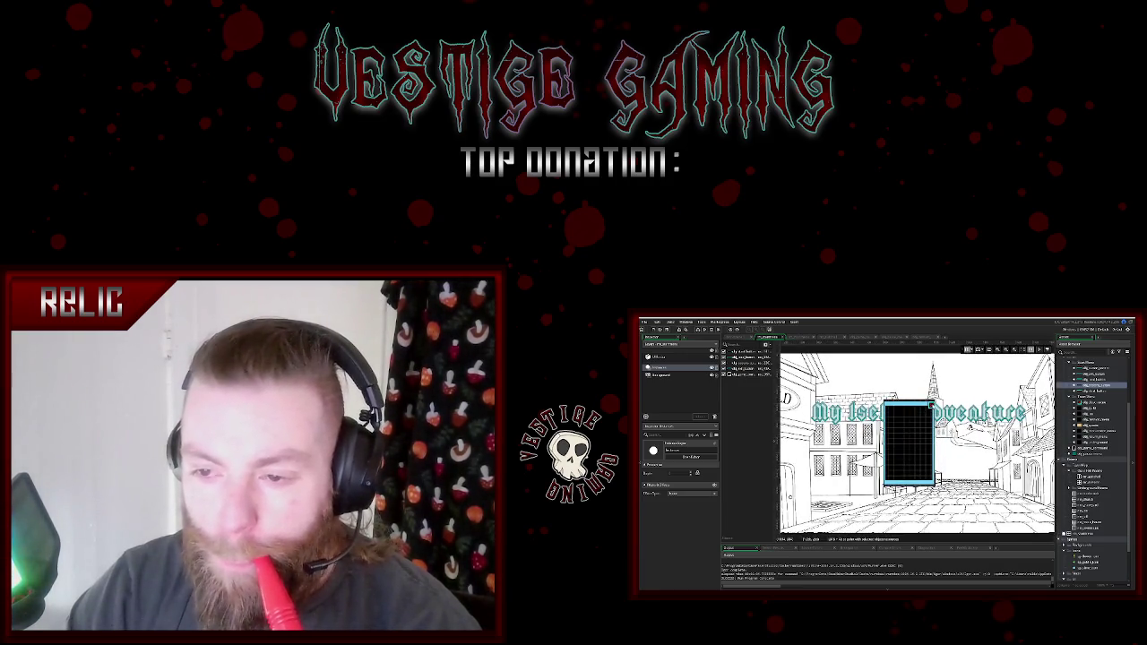
left_click(690, 357)
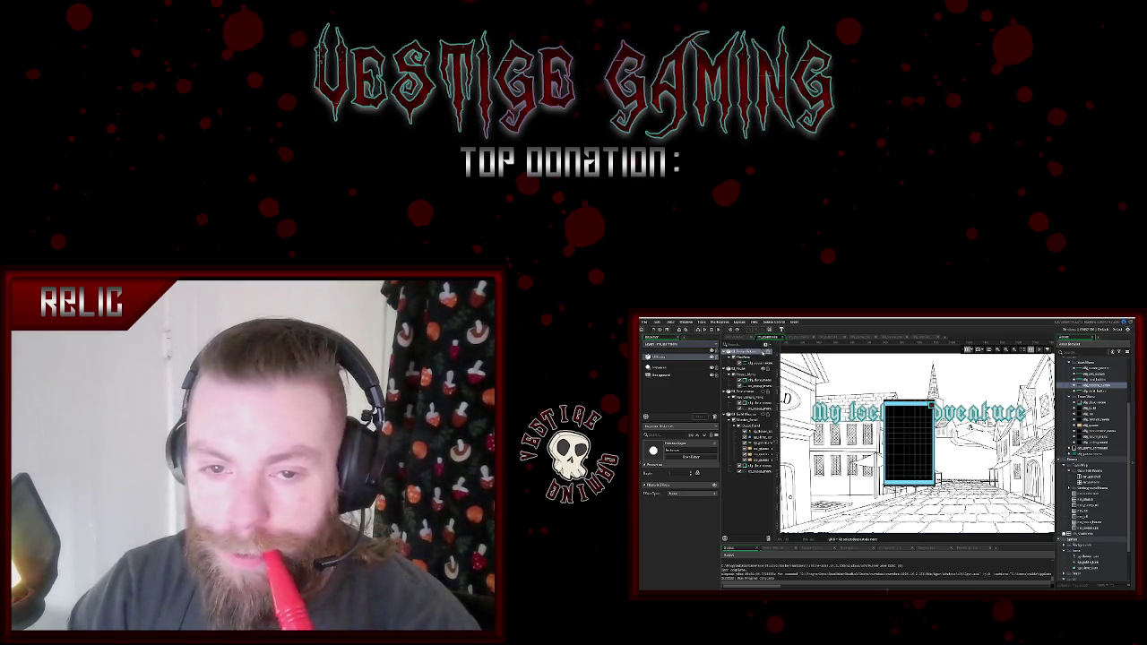
left_click(763, 369)
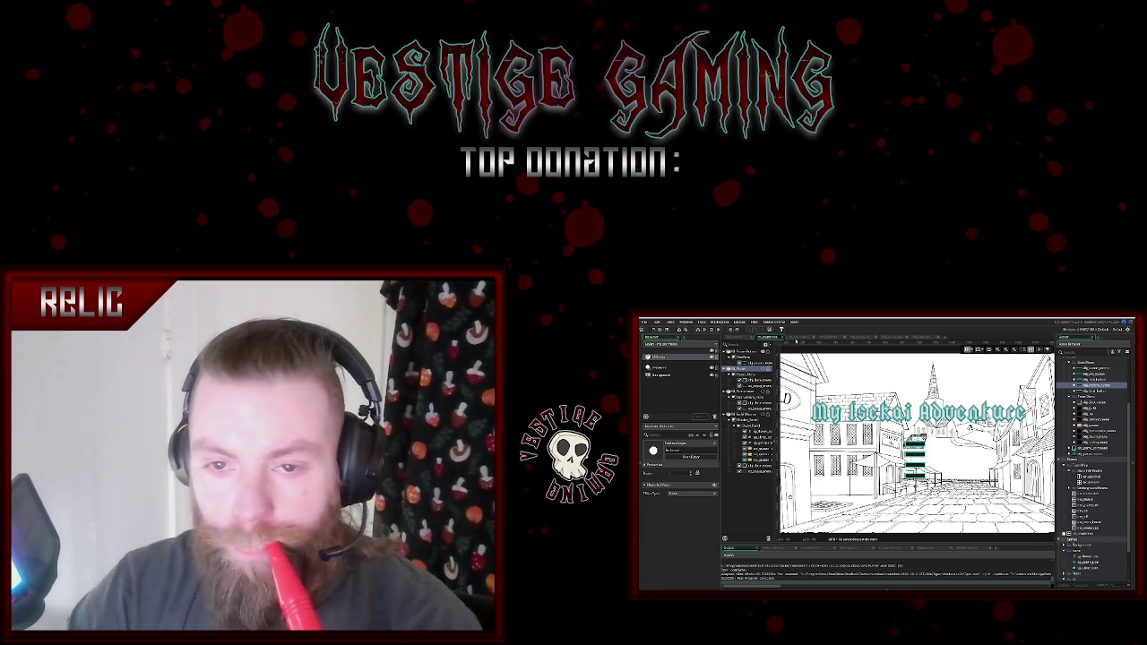
- Switch to the other room and select its top layer and the black box instance
left_click(797, 337)
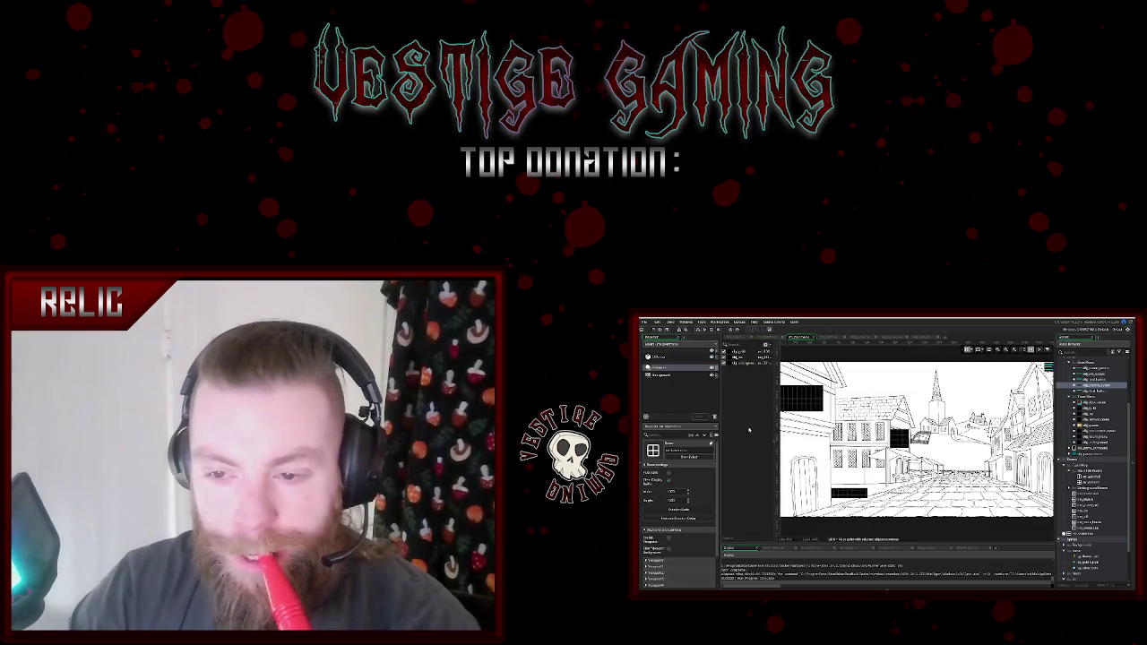
left_click(661, 356)
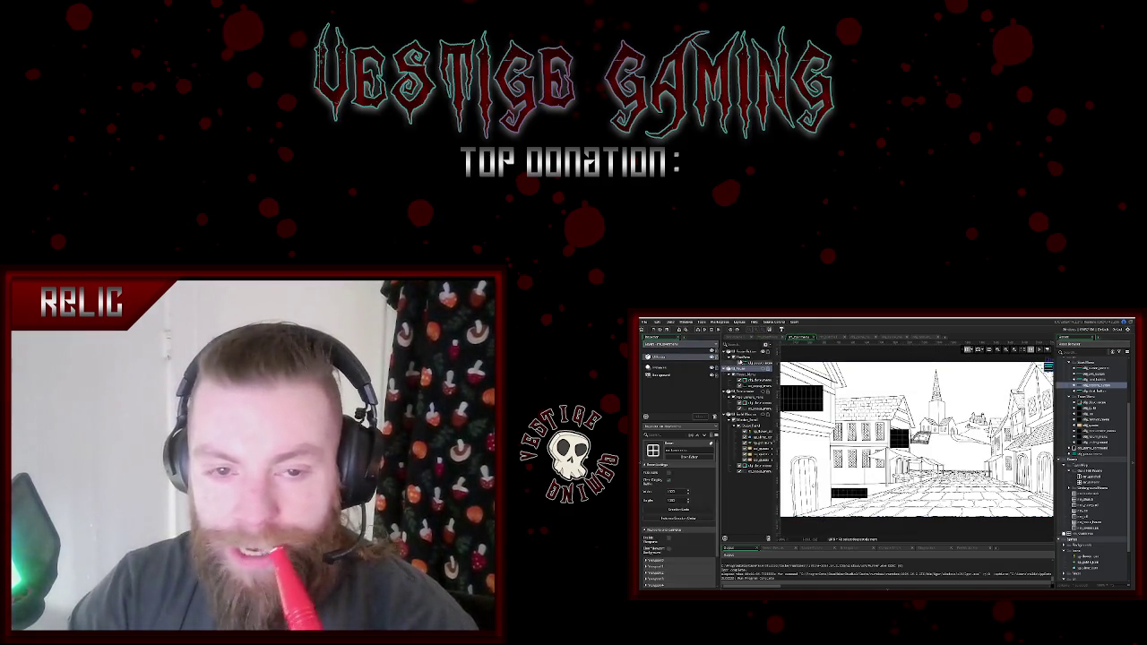
left_click(763, 369)
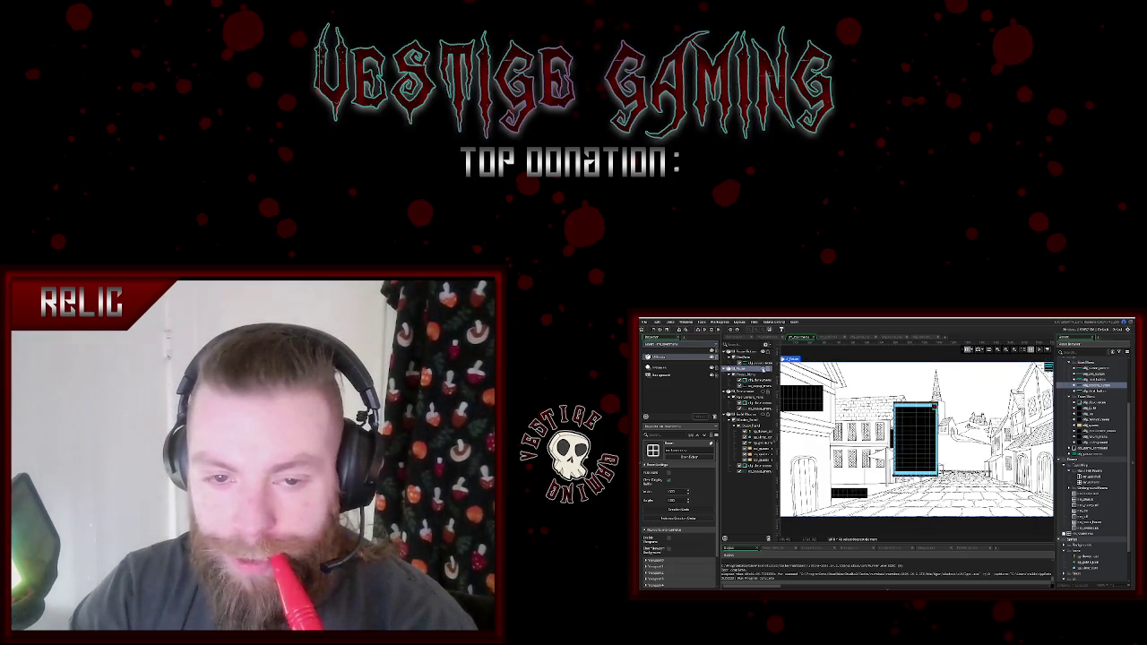
left_click(917, 428)
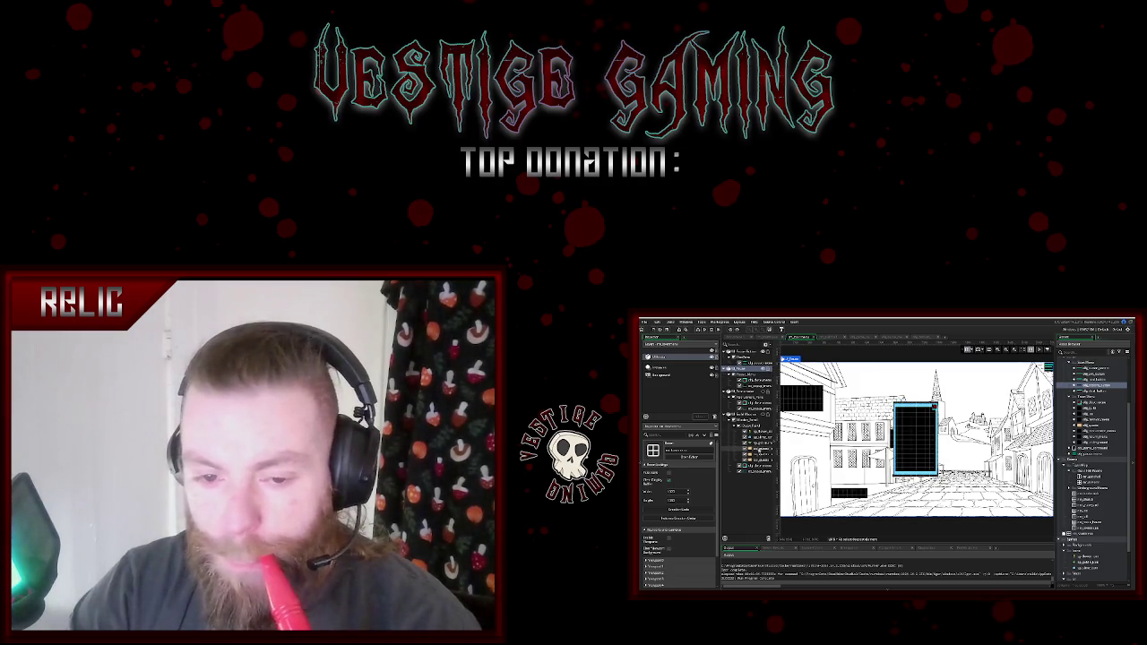
- Select the parchment scroll instance and open its Left Pressed event with the quest prompt
left_click(758, 448)
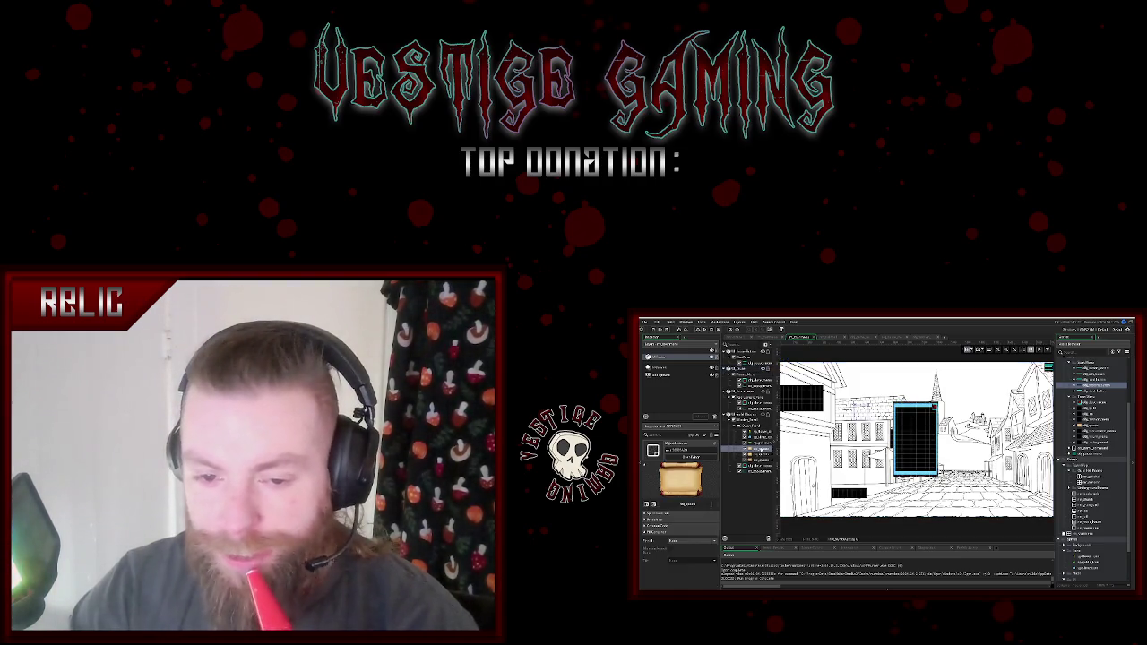
double_click(757, 449)
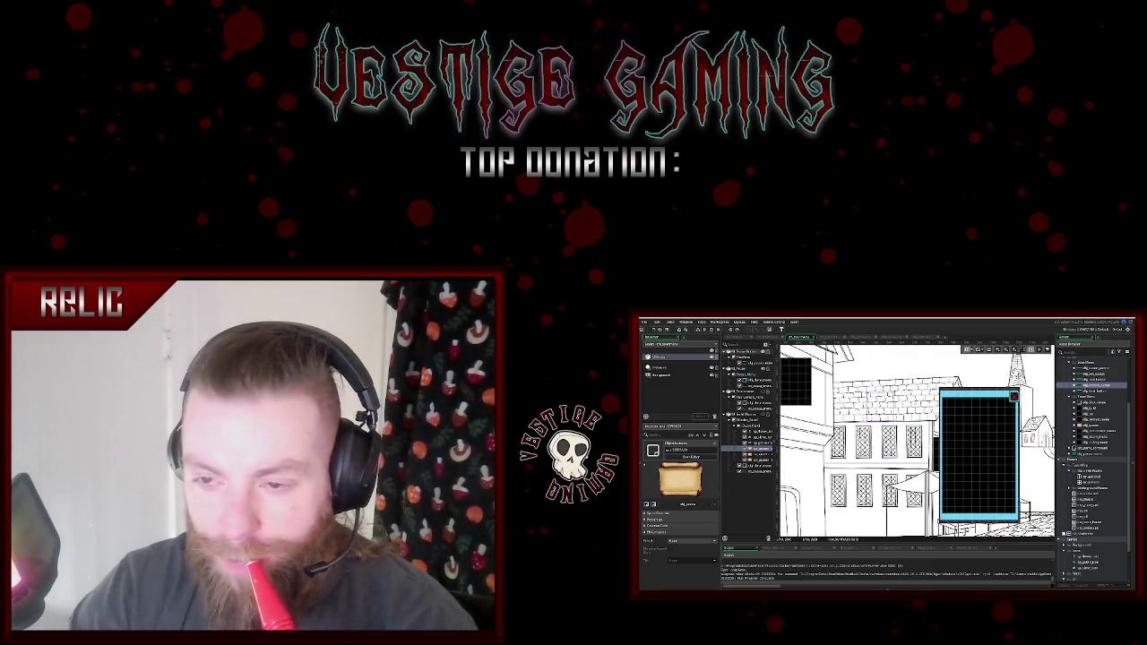
double_click(1092, 426)
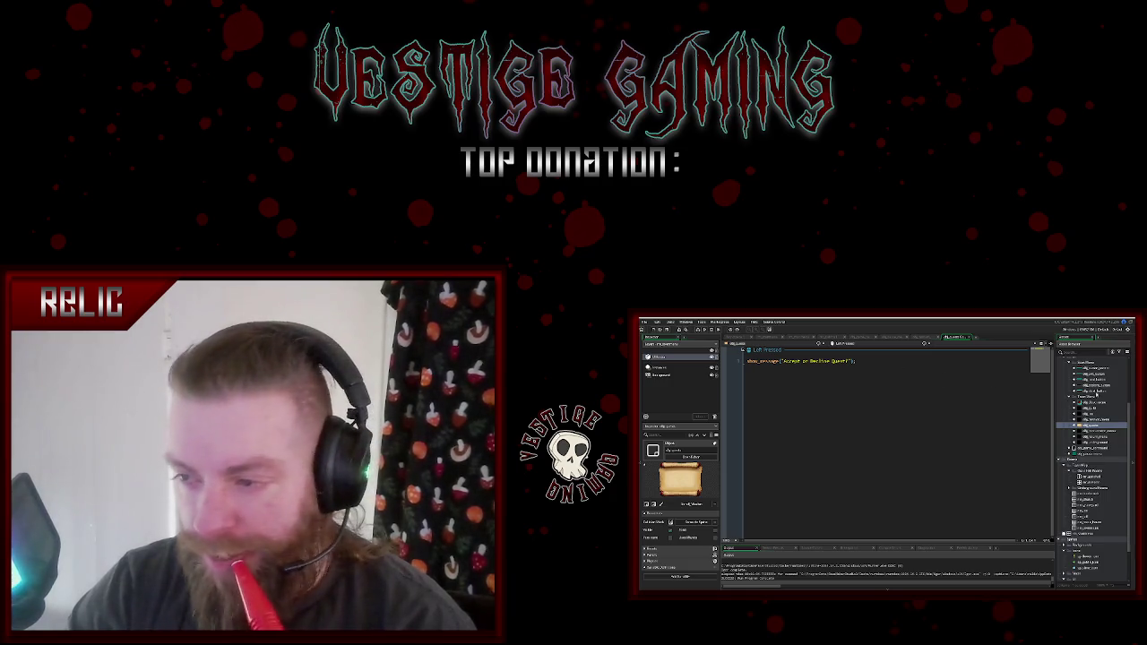
- Open the cyan button object's events and scroll through its Create, Step and Draw GUI code
left_click(1094, 385)
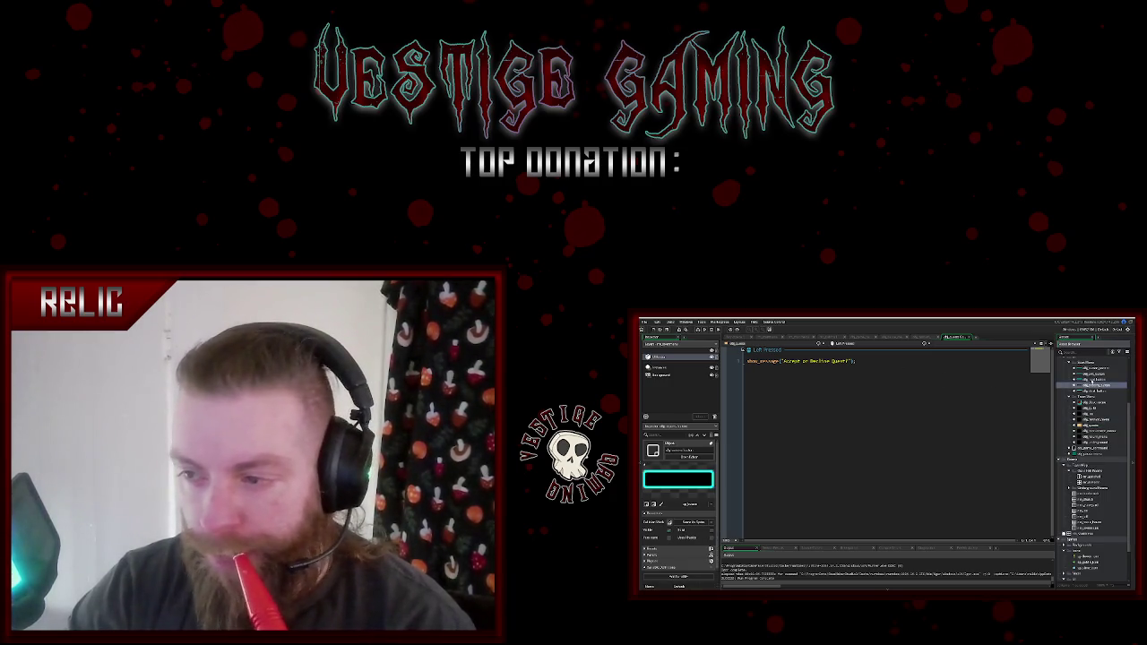
double_click(1095, 385)
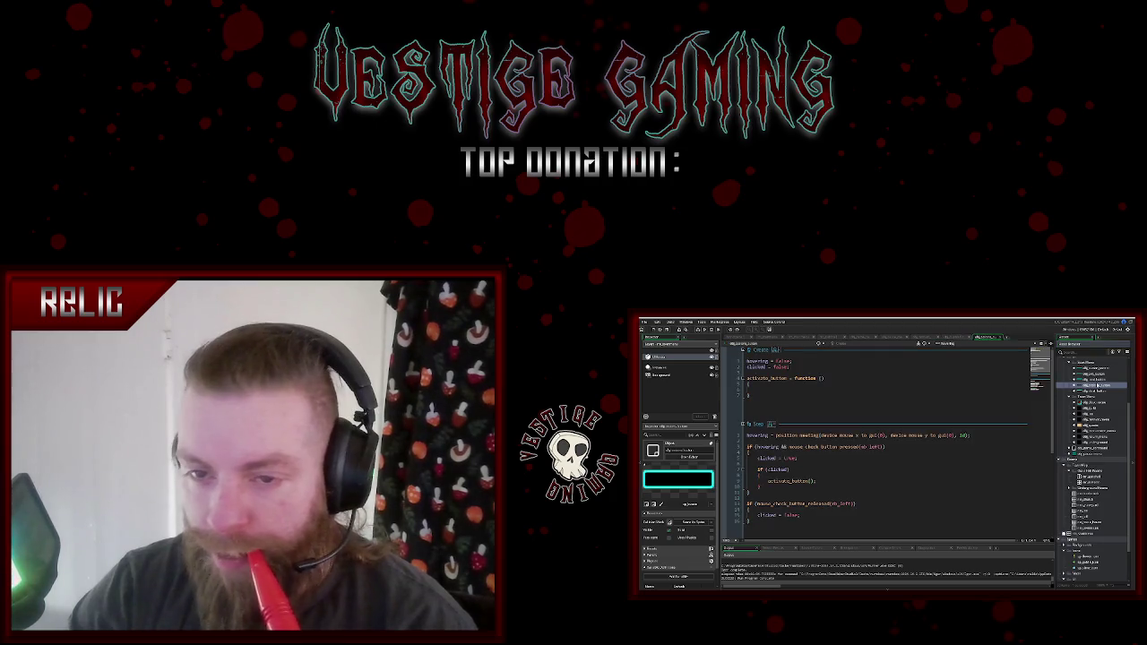
scroll(828, 423, "down", 5)
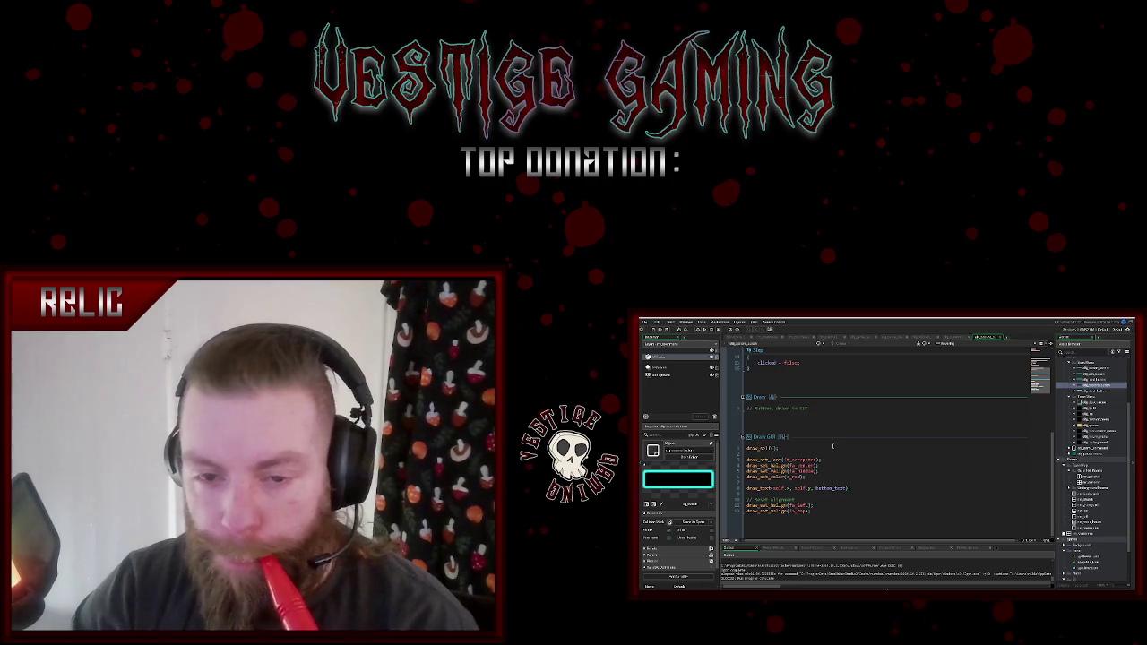
scroll(832, 446, "up", 5)
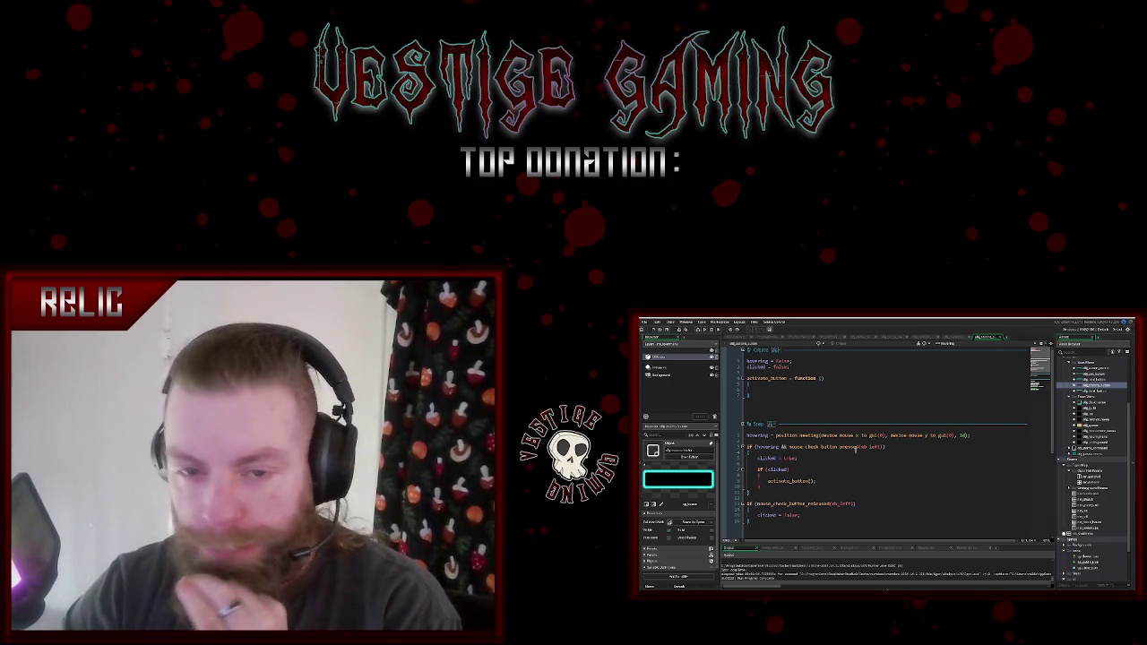
scroll(823, 462, "down", 5)
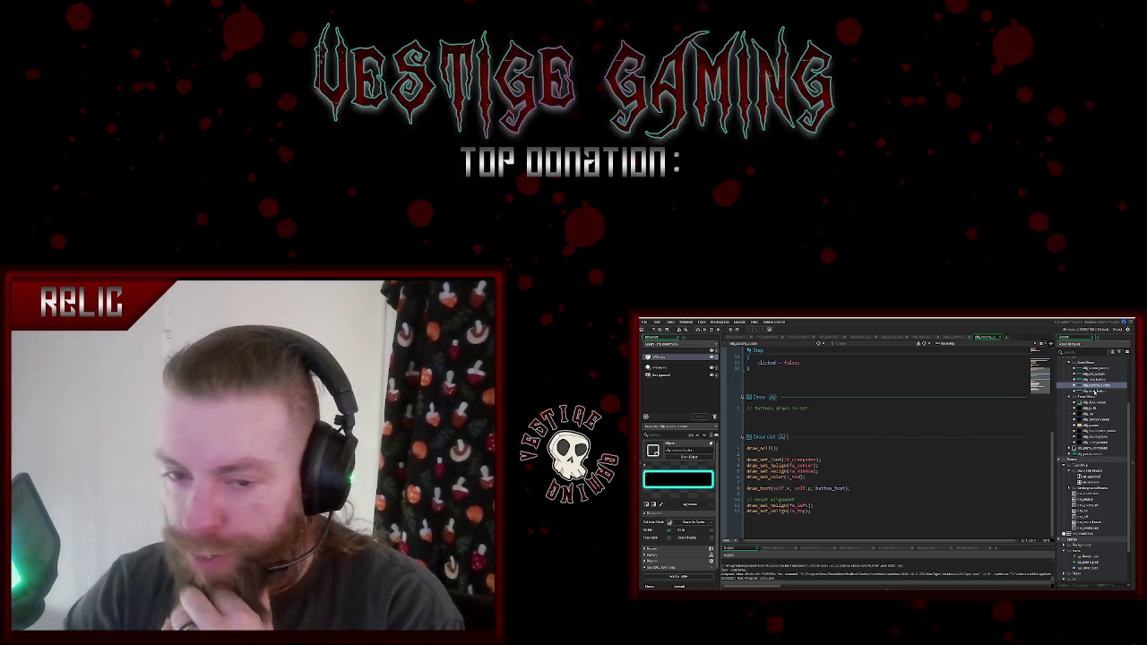
right_click(1096, 391)
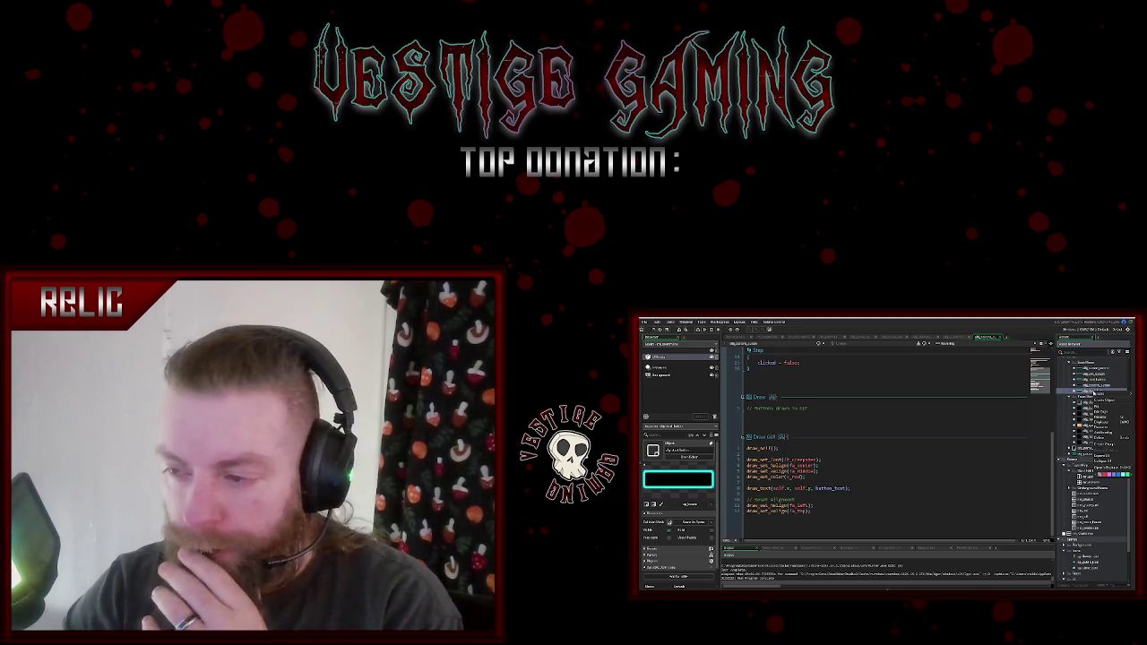
- Apply Asset Browser context-menu actions to the red-X object and the cyan button object
left_click(1105, 423)
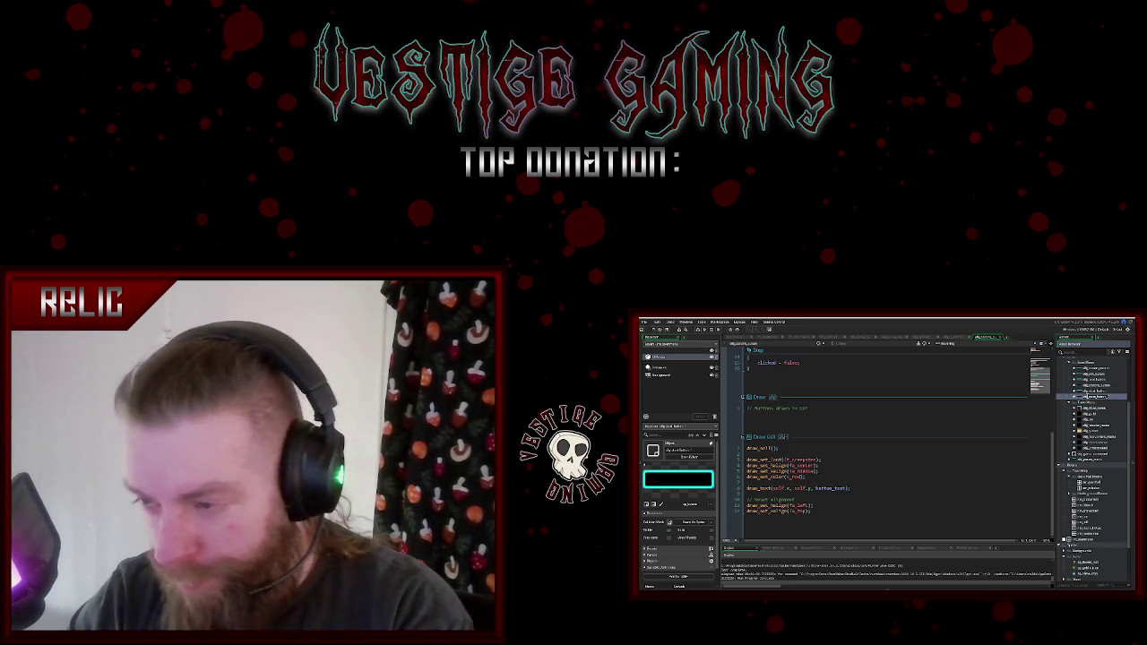
left_click(1088, 407)
right_click(1092, 405)
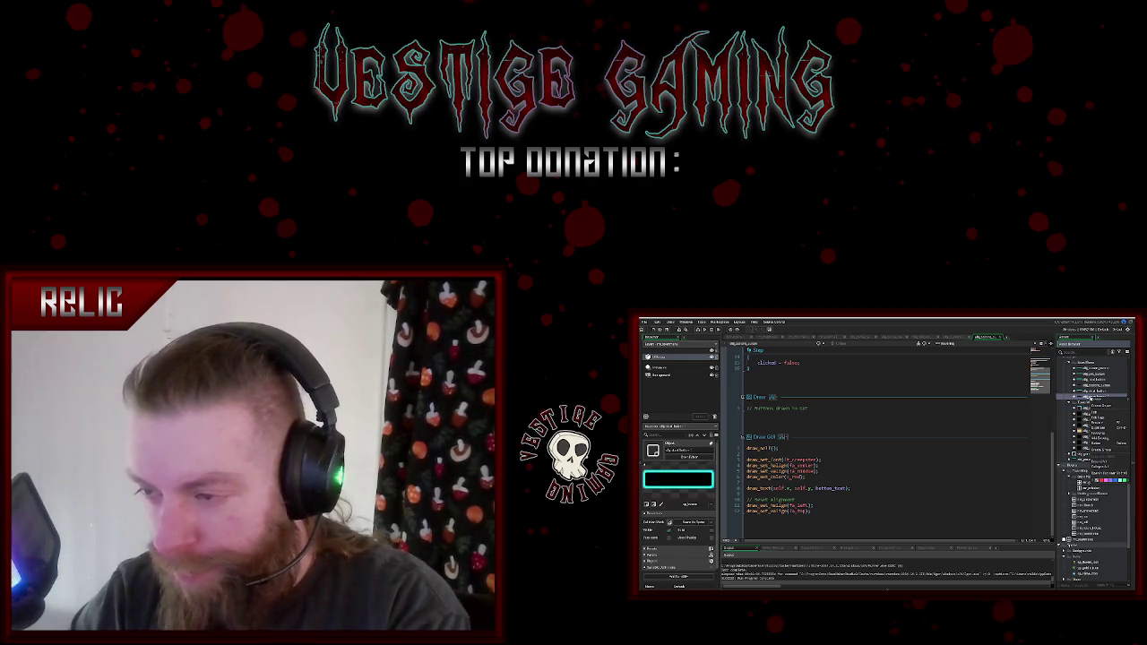
left_click(1100, 444)
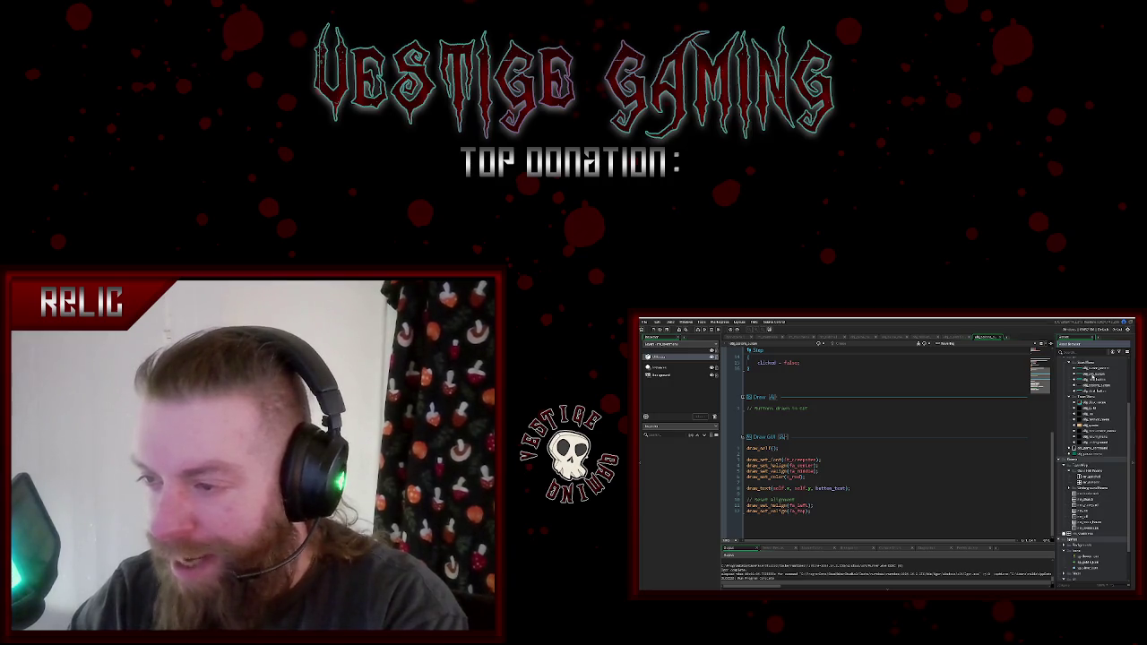
left_click(1094, 375)
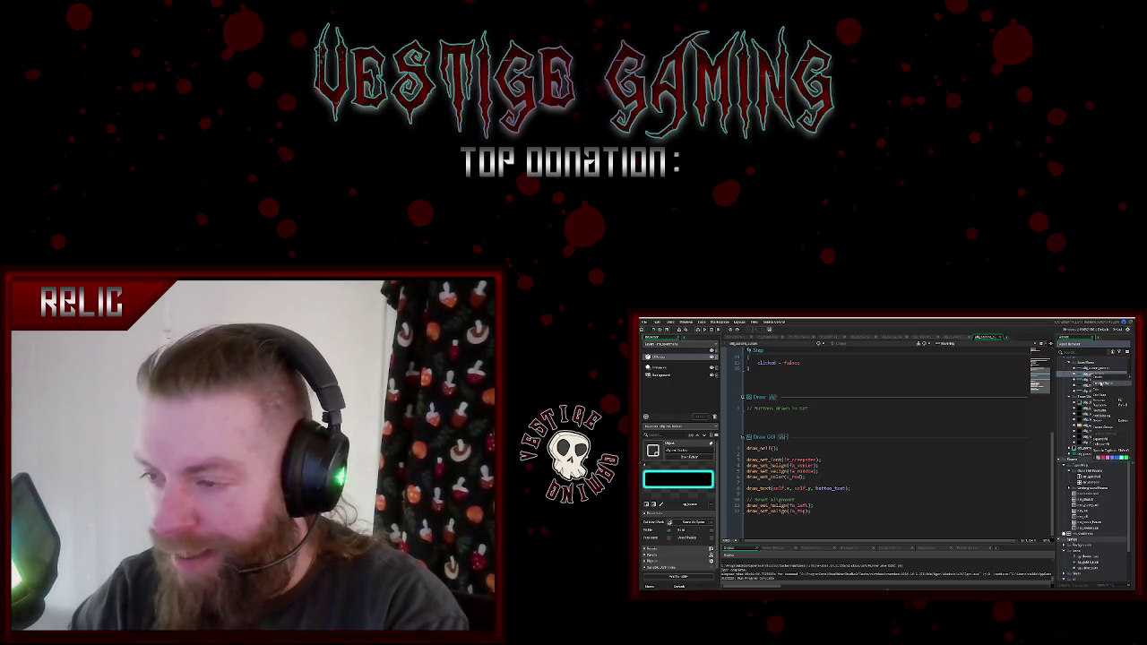
left_click(1102, 406)
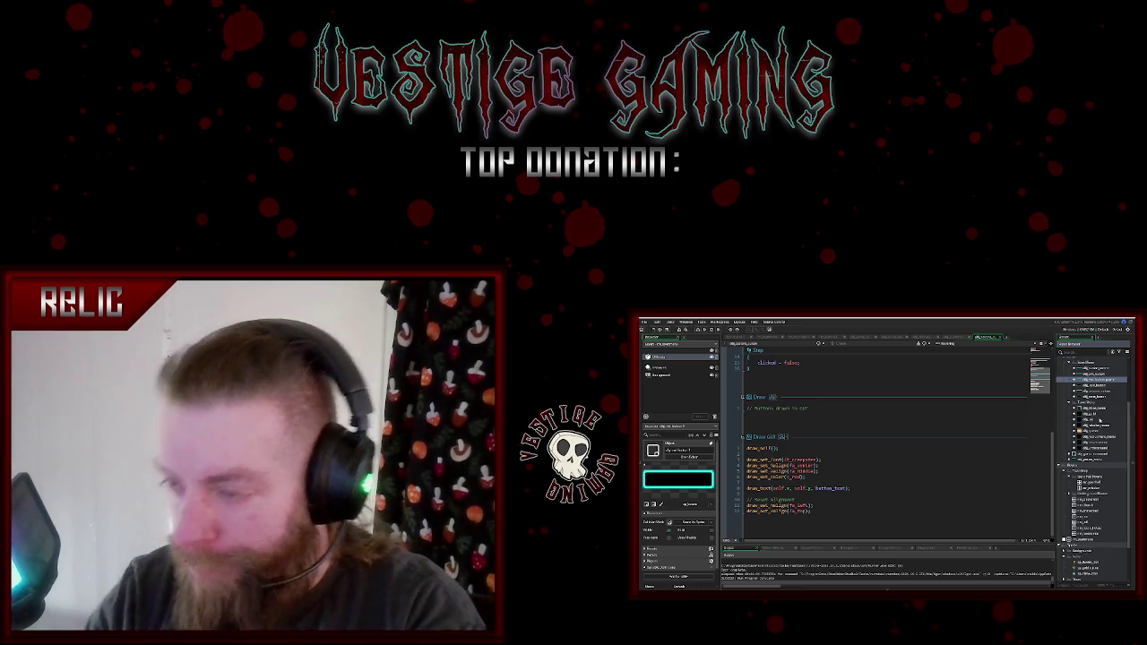
left_click(1095, 380)
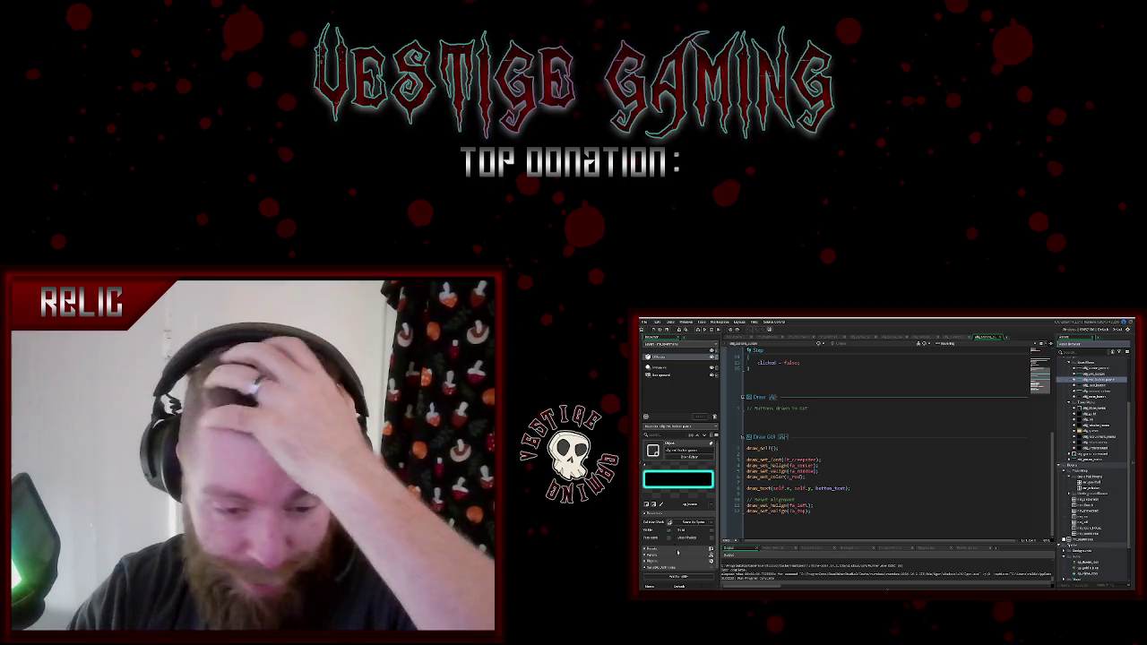
- Set the new object's parent to the base button object and open its game_end() Create event
left_click(646, 555)
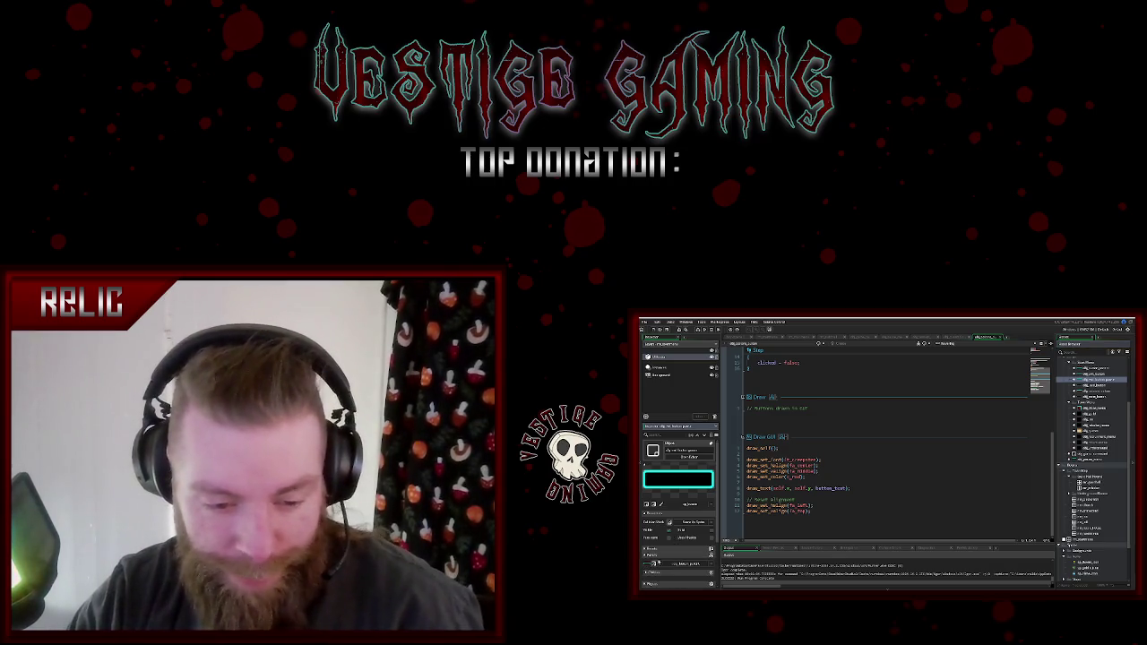
left_click(707, 566)
left_click(758, 520)
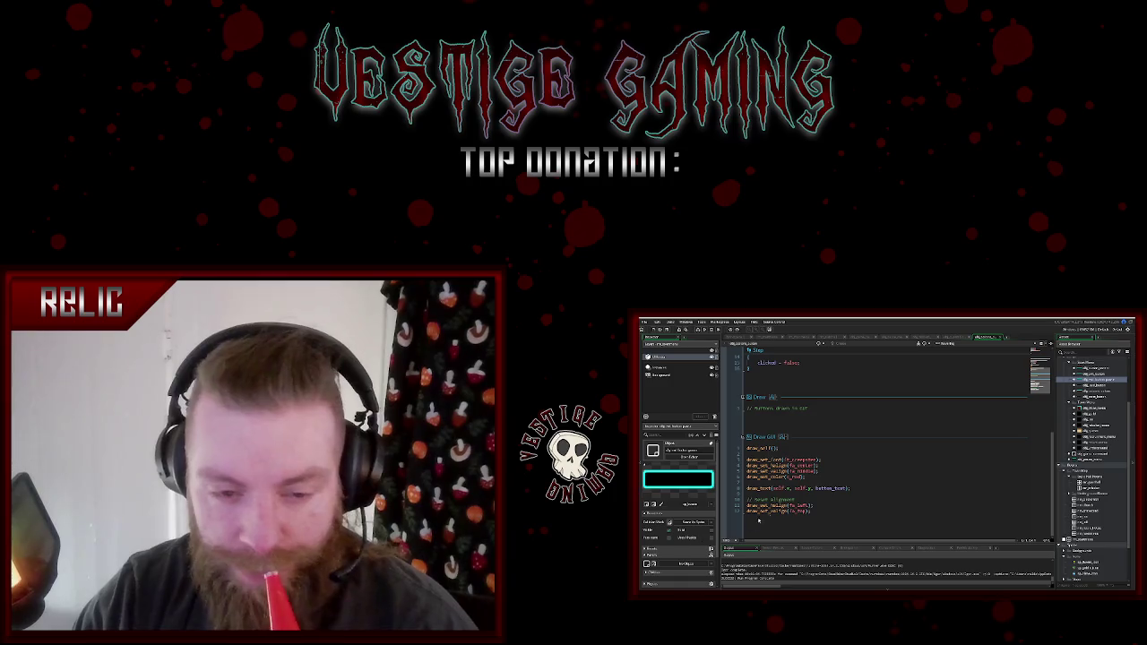
scroll(807, 493, "up", 5)
left_click(818, 377)
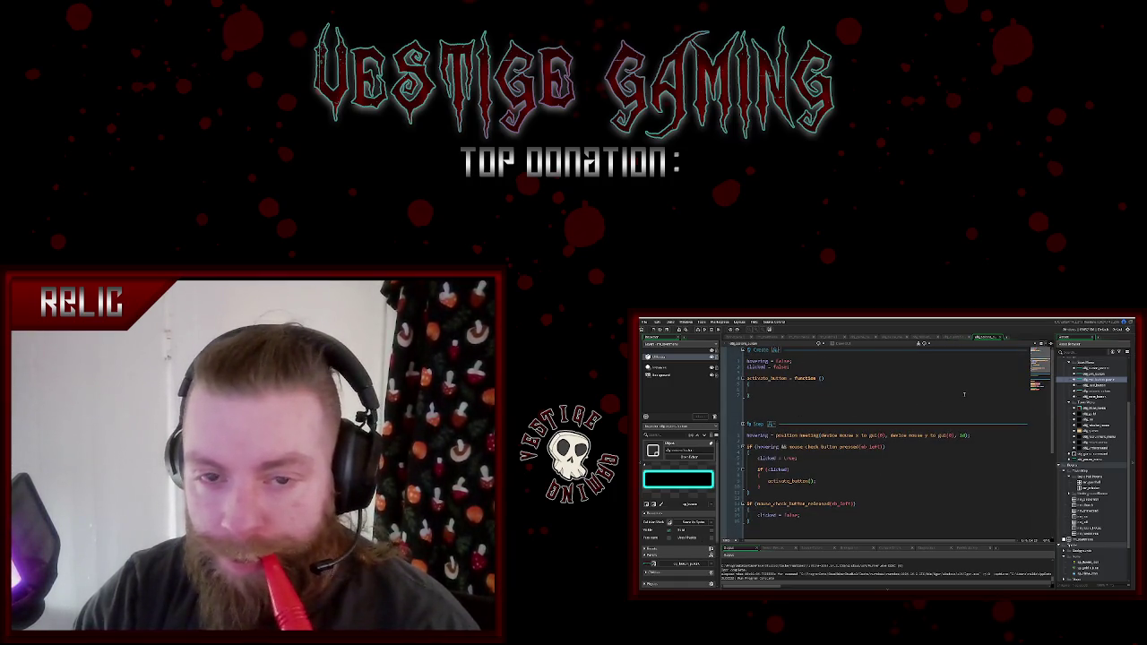
left_click(953, 343)
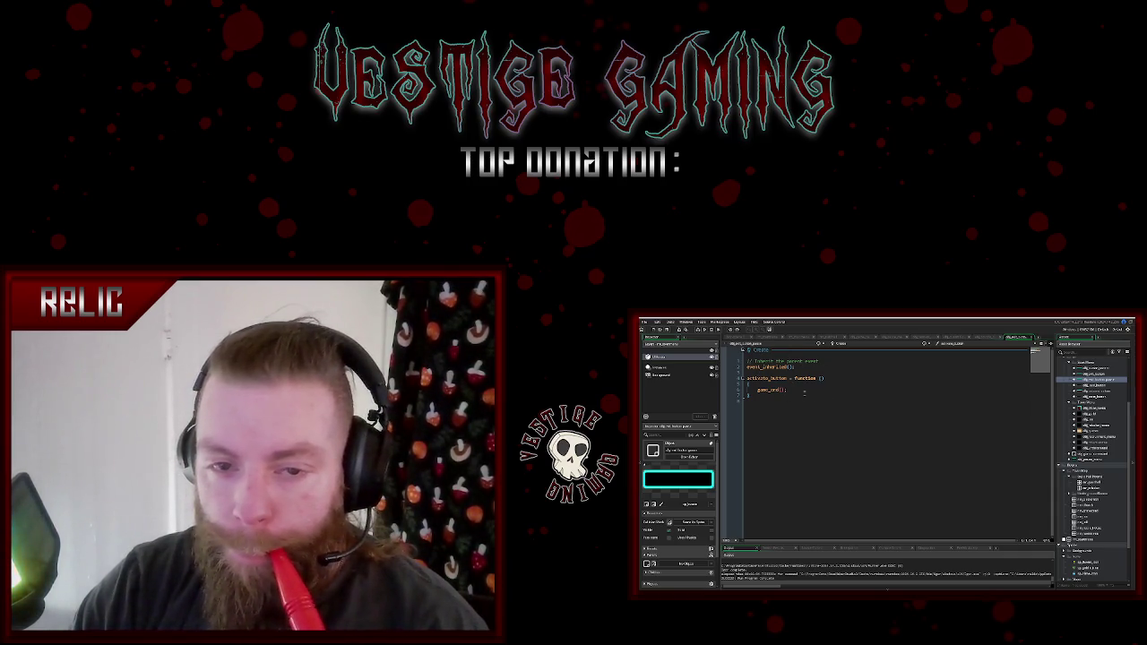
- Delete the event_inherited lines from the child's Create event and select the parent's Draw GUI code
left_click_drag(794, 368, 744, 360)
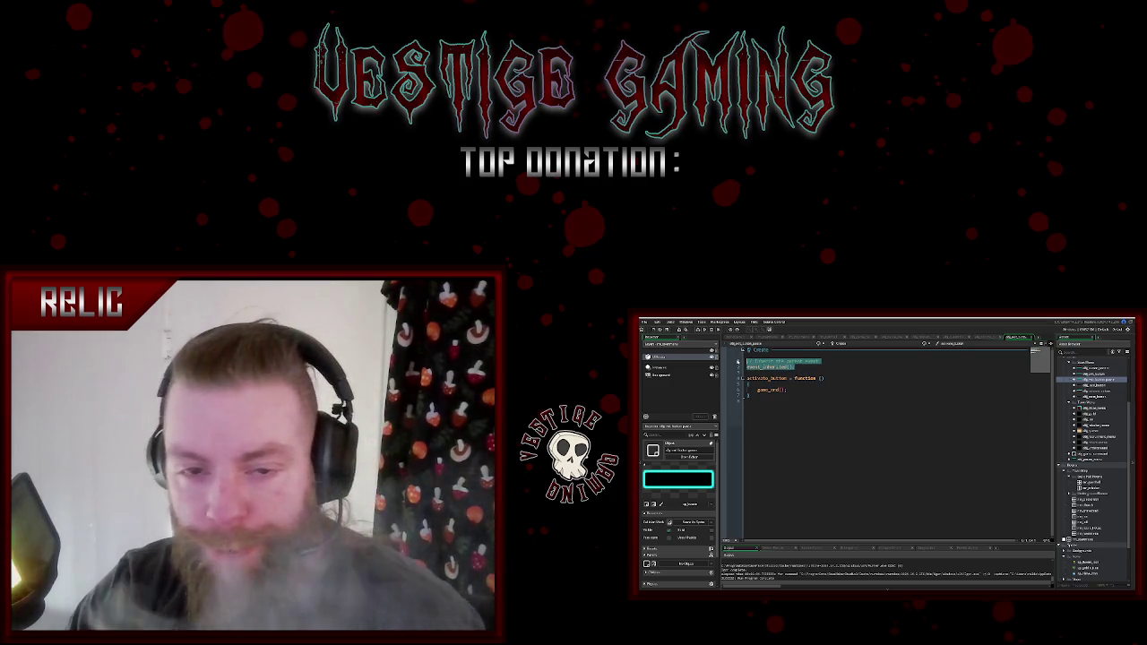
key("Delete")
key("Delete")
key("Delete")
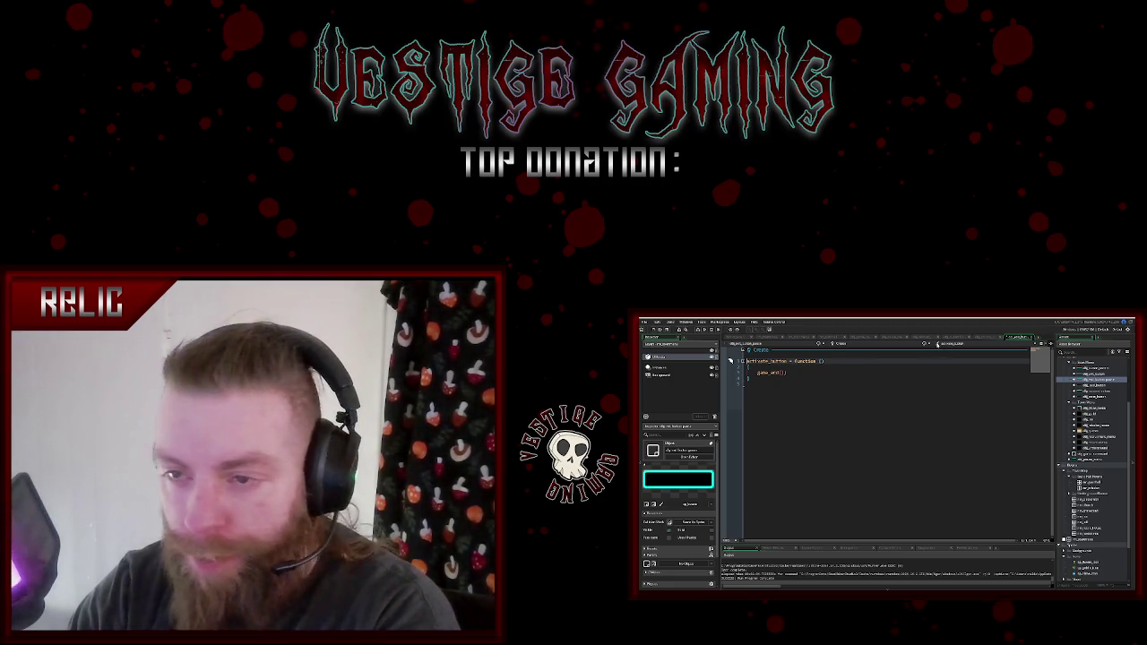
left_click(985, 337)
scroll(887, 439, "down", 3)
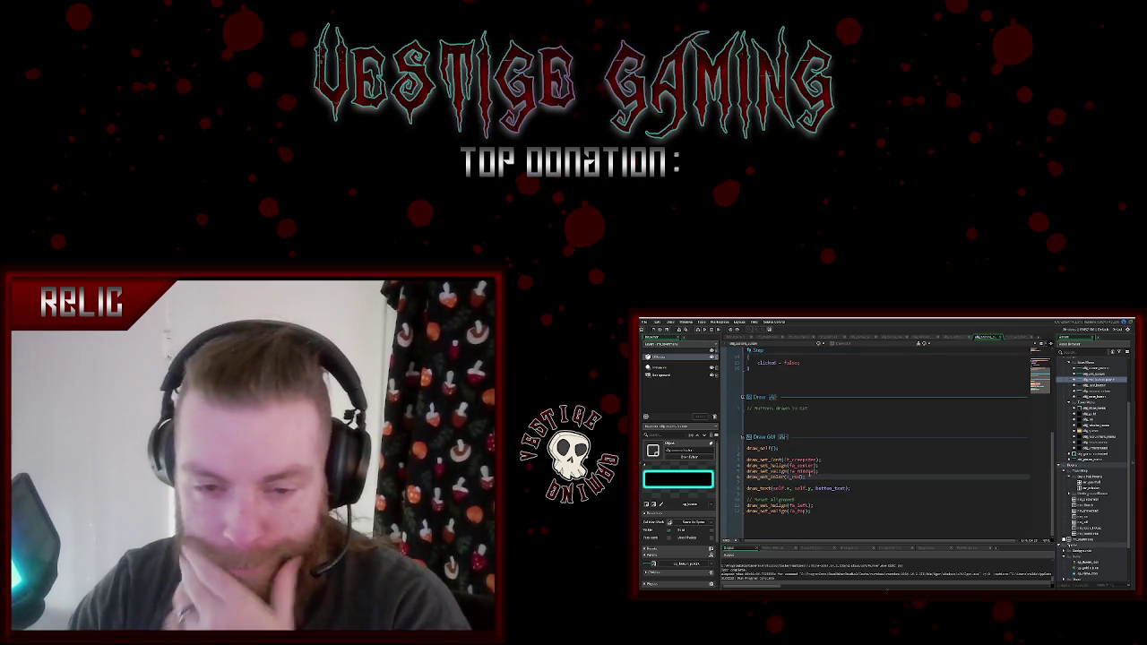
left_click_drag(814, 516, 733, 448)
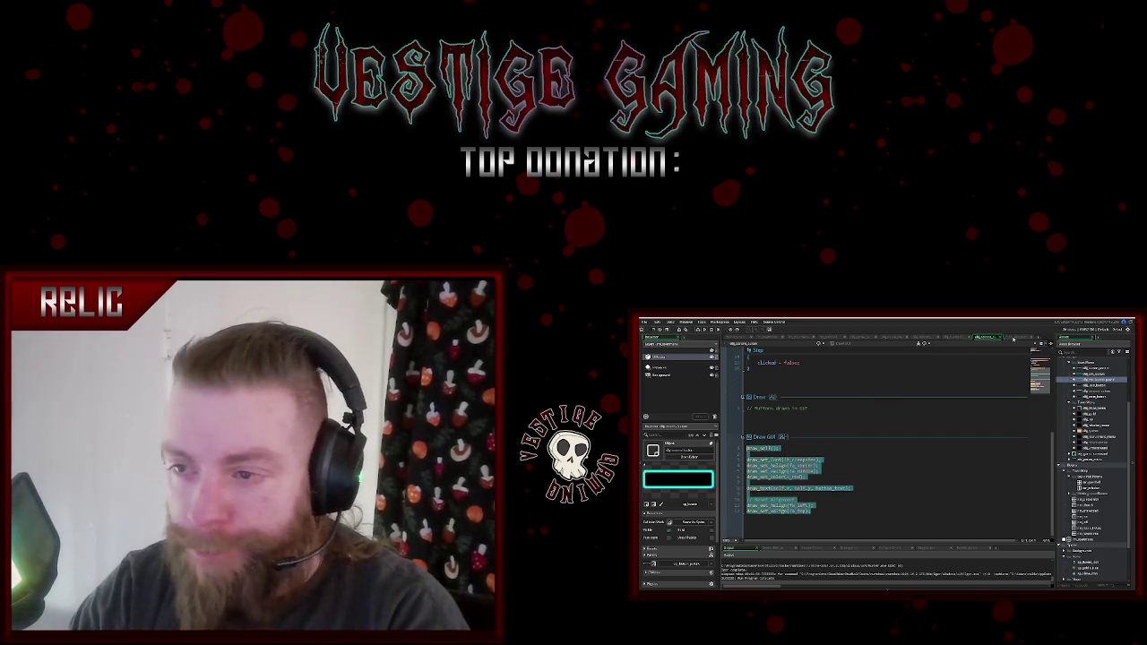
- Add an empty Draw GUI event to the child button object
left_click(1014, 337)
left_click(925, 345)
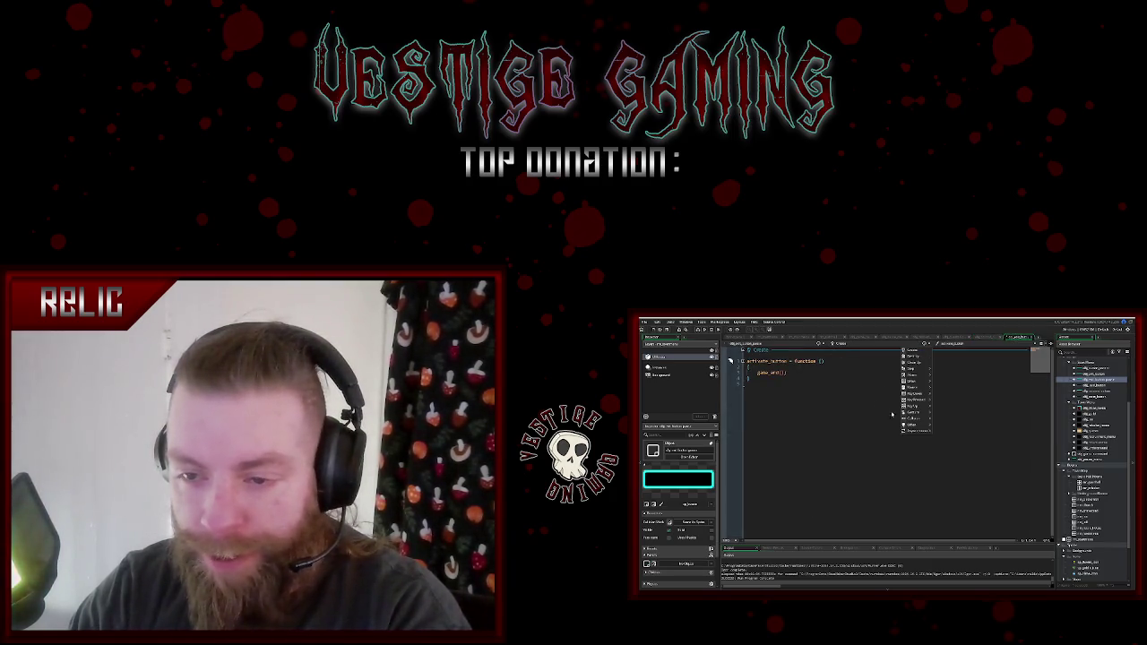
left_click(946, 386)
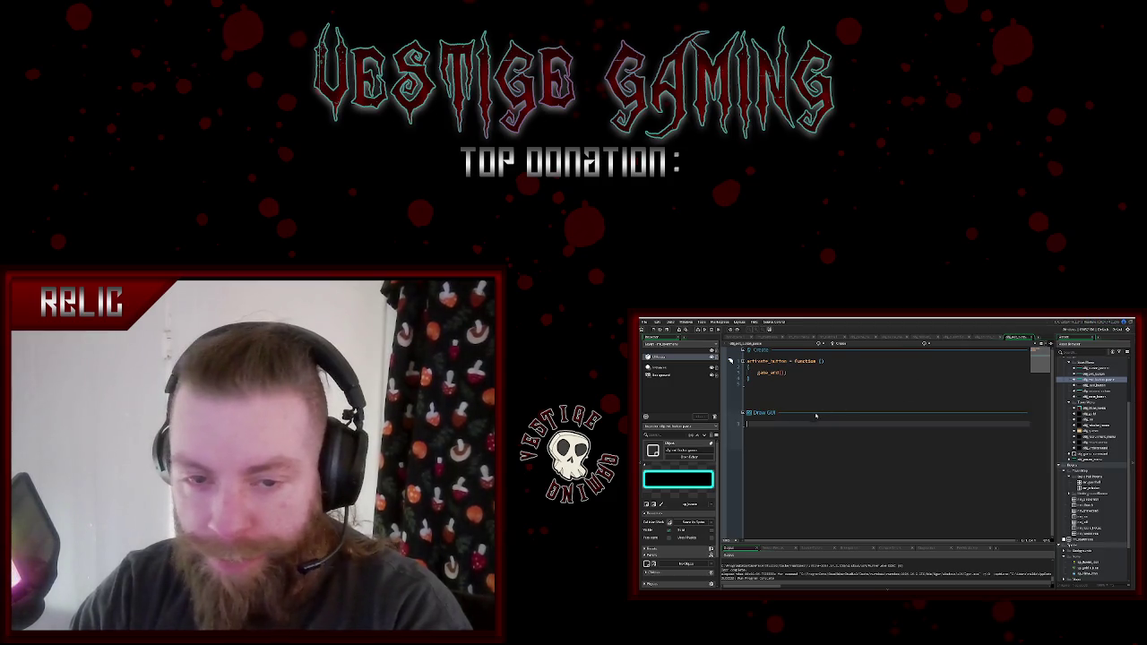
- Paste the button drawing code into the child's Draw GUI event and check its Create code
key("ctrl+v")
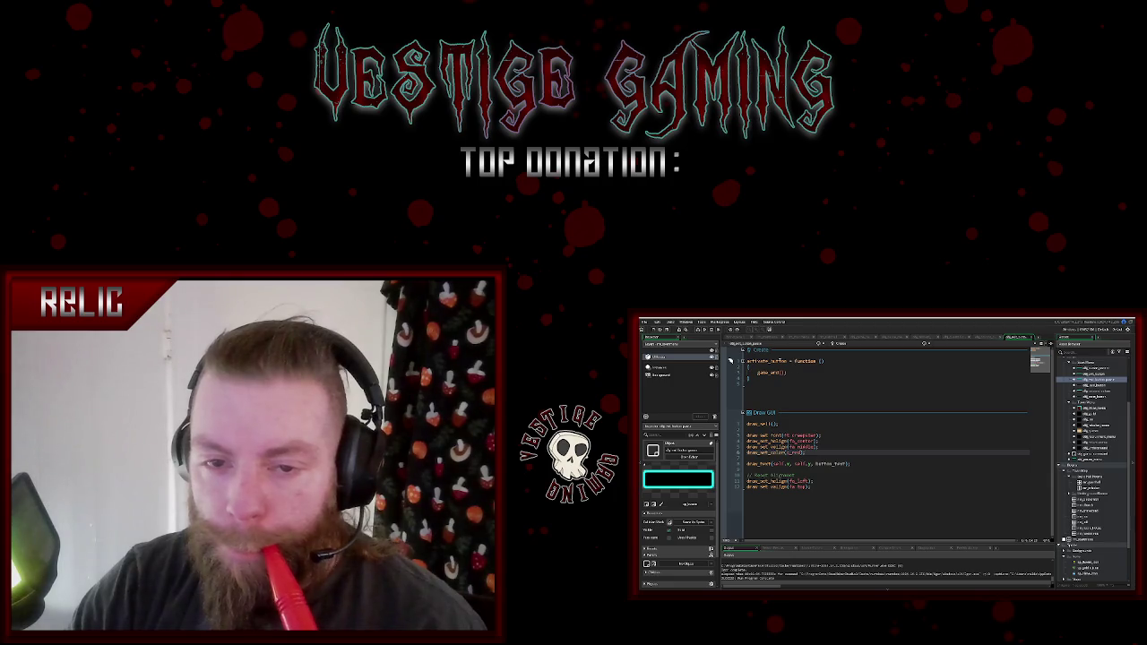
left_click(824, 361)
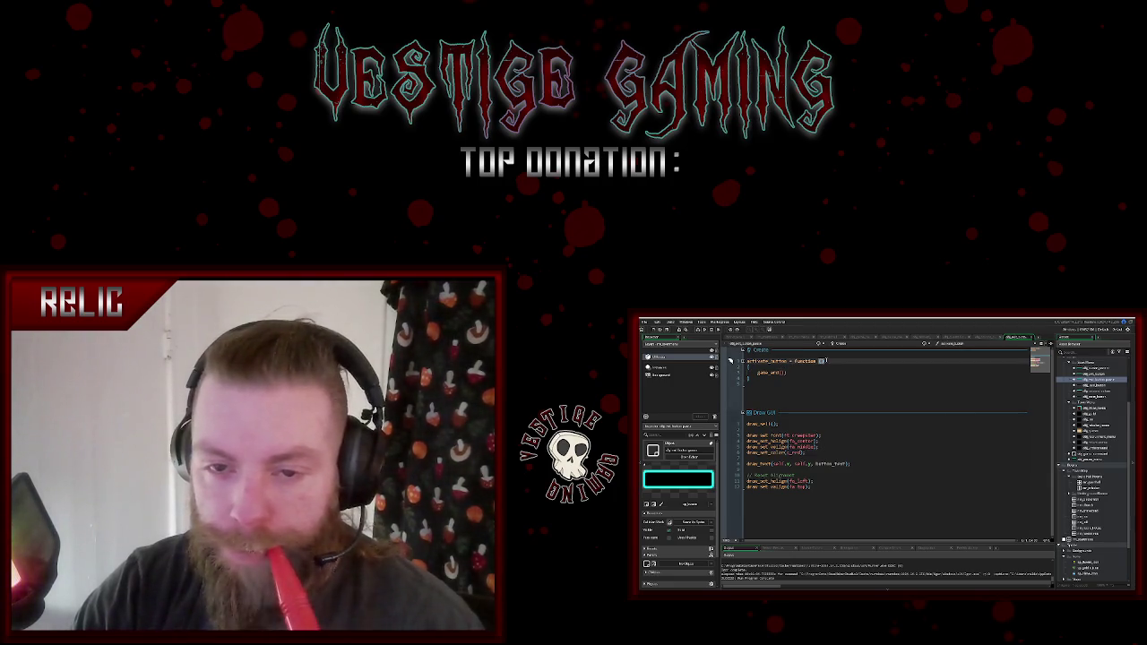
left_click(795, 372)
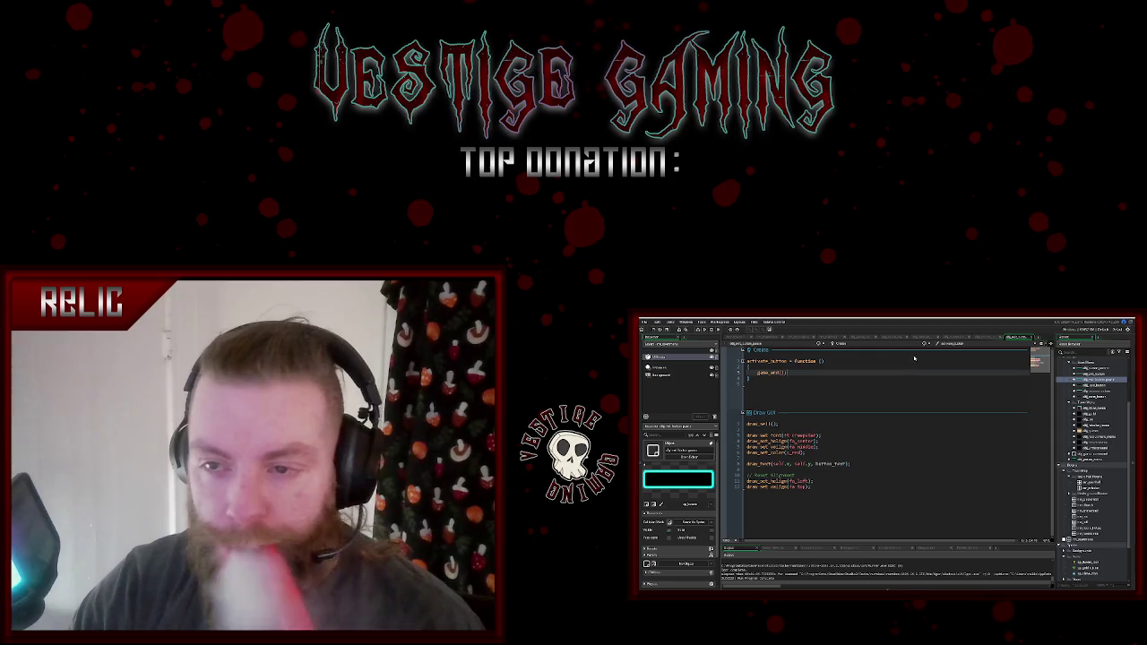
- Return to the parent button's code and select its Step event hover-and-click logic
left_click(825, 446)
key("ctrl+a")
scroll(825, 422, "up", 3)
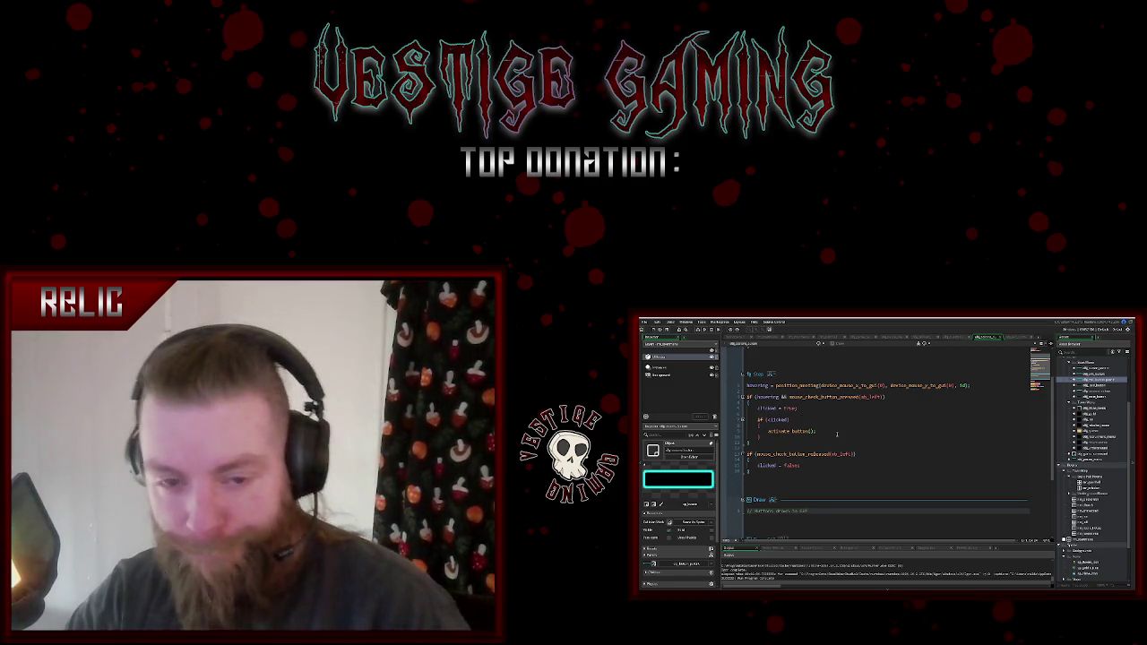
scroll(837, 435, "up", 1)
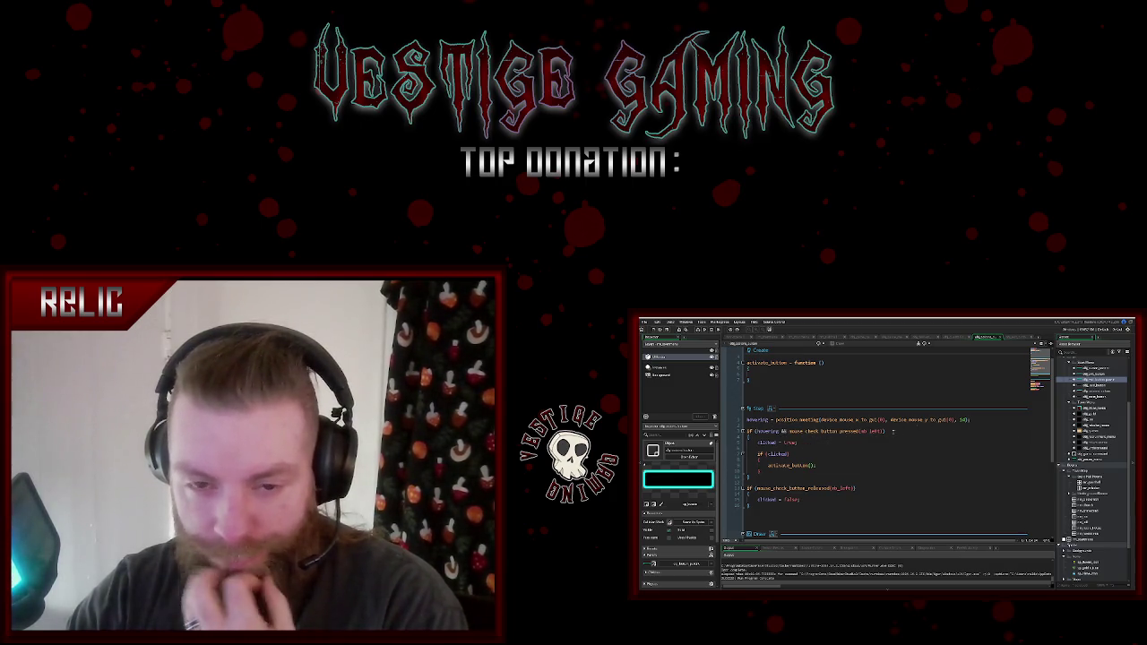
mouse_move(803, 501)
left_mouse_down()
mouse_move(747, 488)
mouse_move(746, 420)
left_mouse_up()
key("ctrl+c")
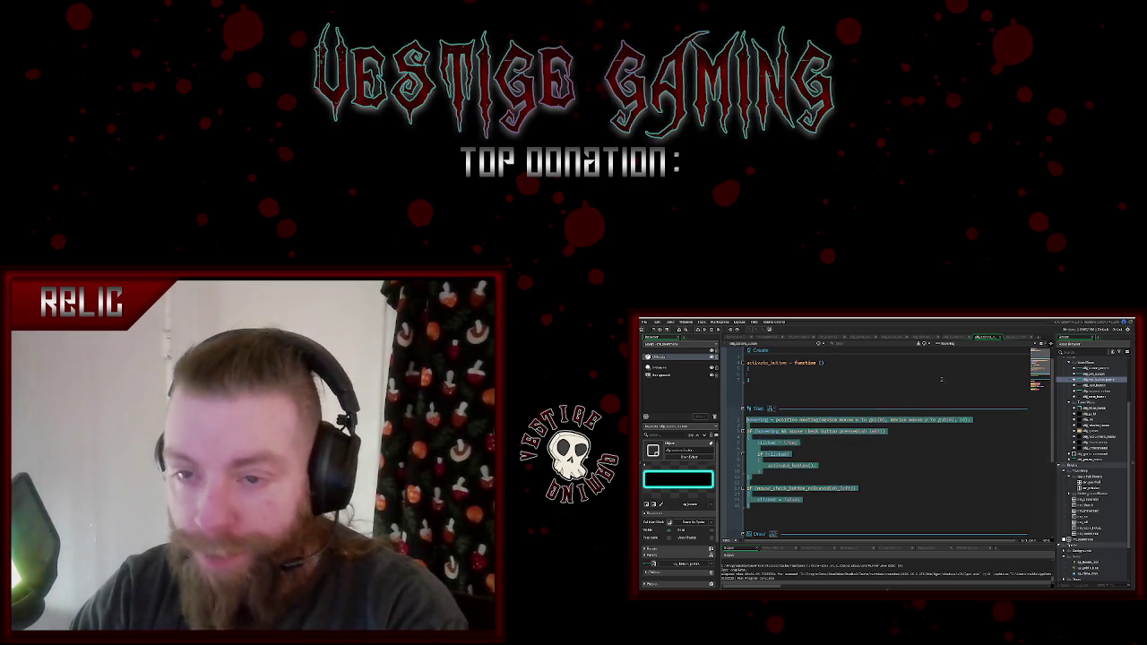
- Add a Step event to the child and paste the parent's hover-and-click logic into it
left_click(1010, 338)
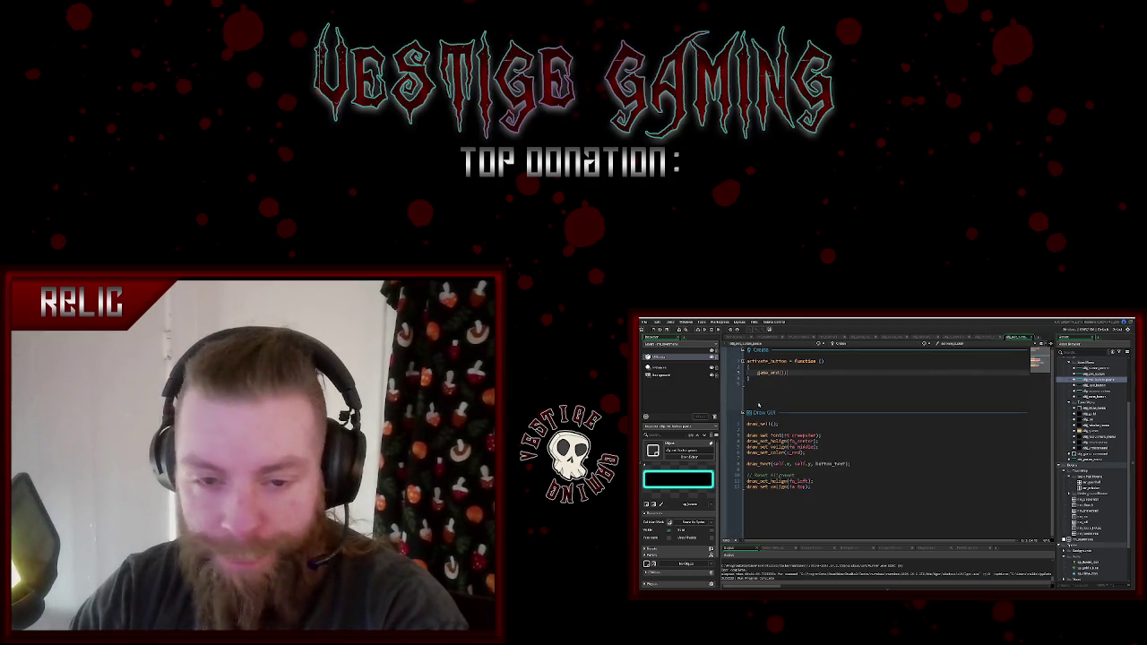
left_click(925, 343)
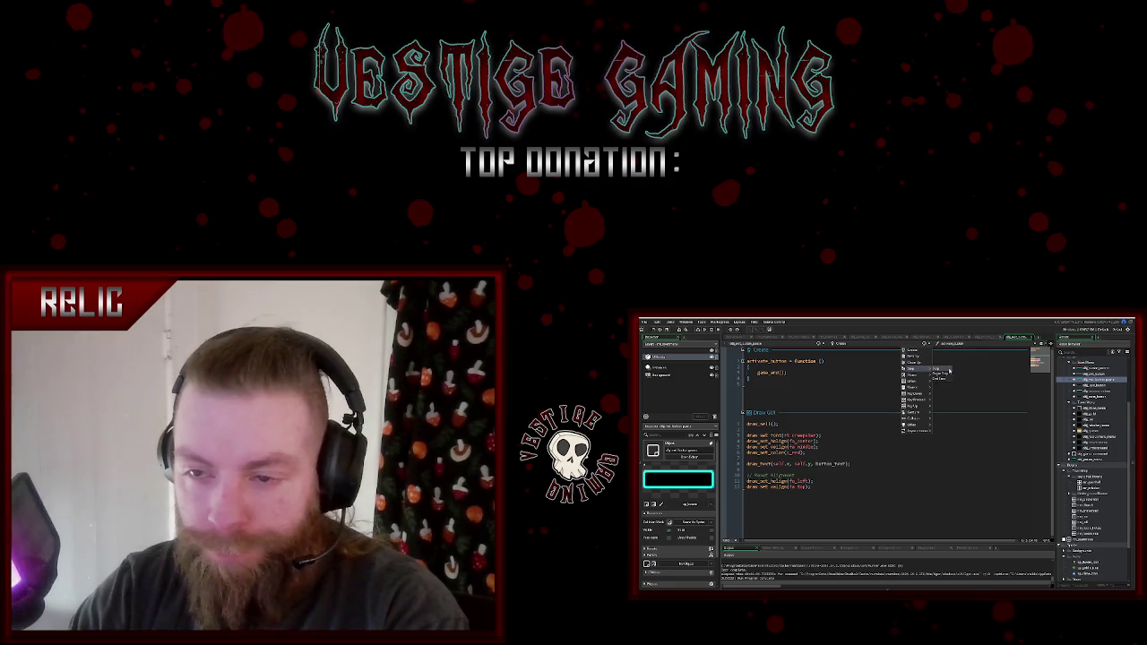
left_click(943, 370)
key("ctrl+v")
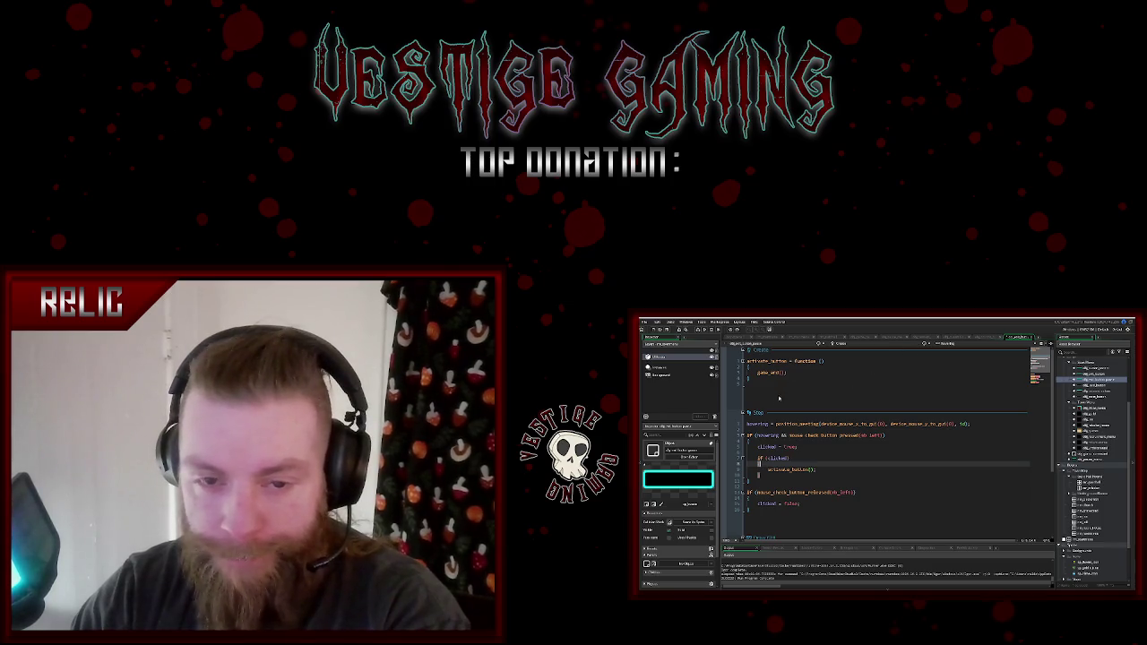
left_click(765, 383)
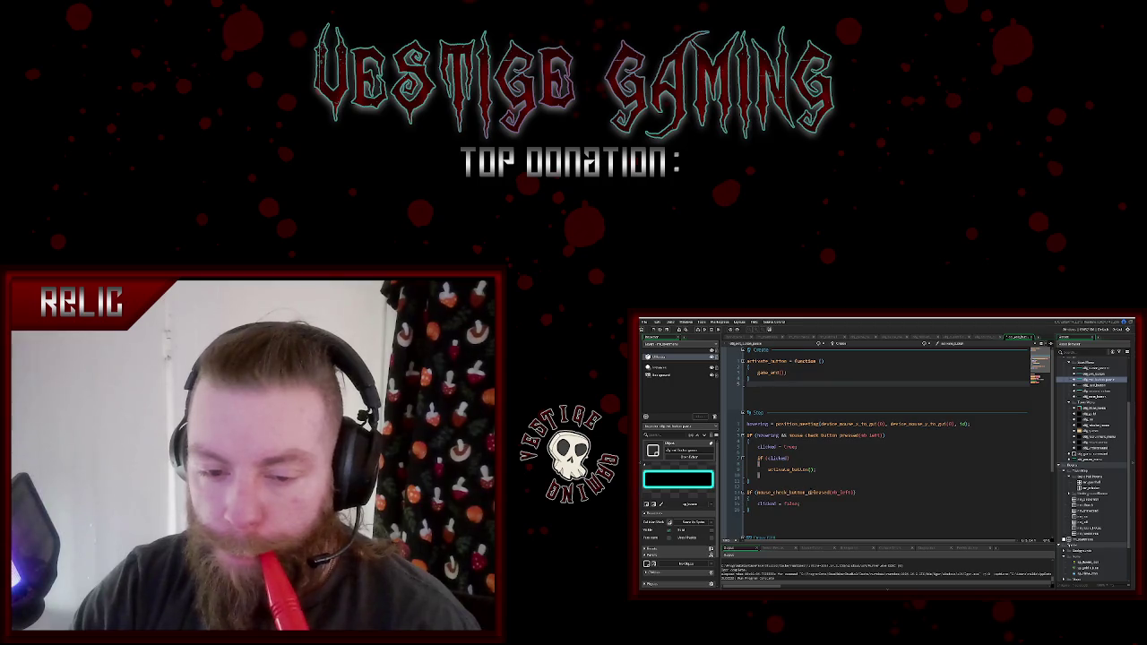
- Review the child's finished code, then reopen the parent button object's code
scroll(822, 506, "down", 1)
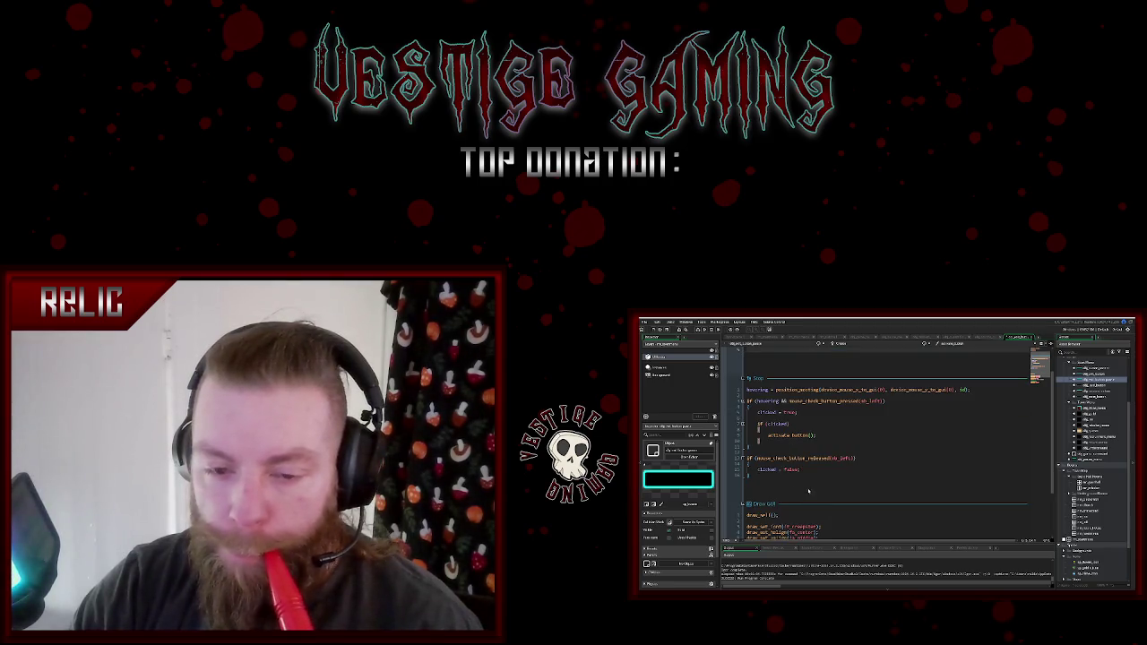
scroll(808, 491, "up", 1)
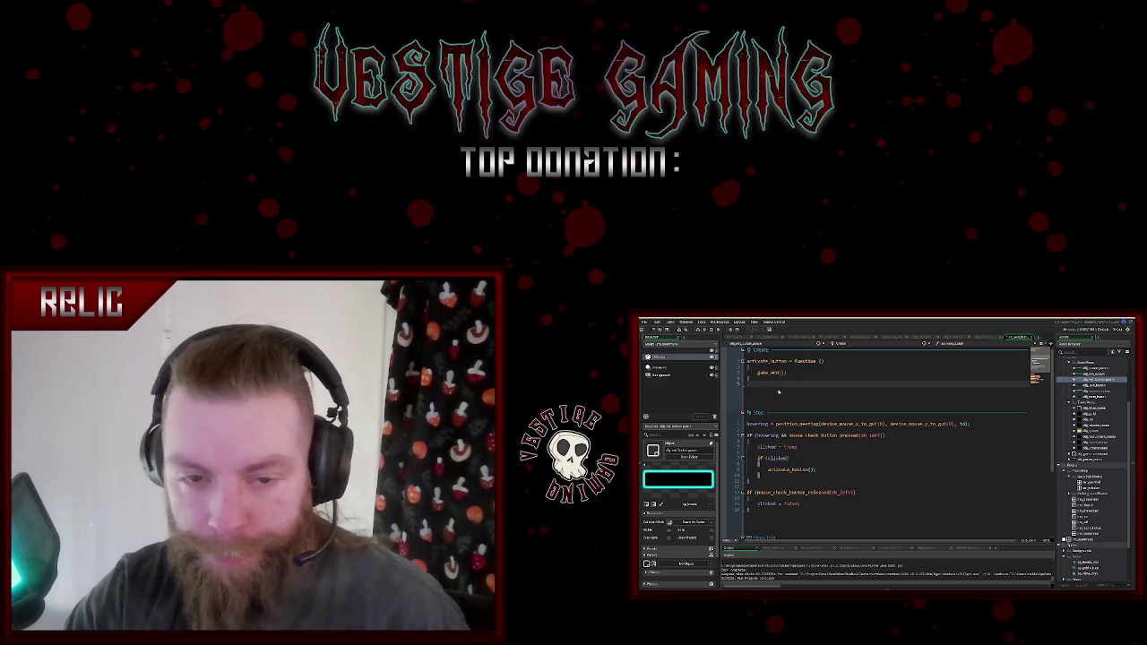
left_click(1095, 368)
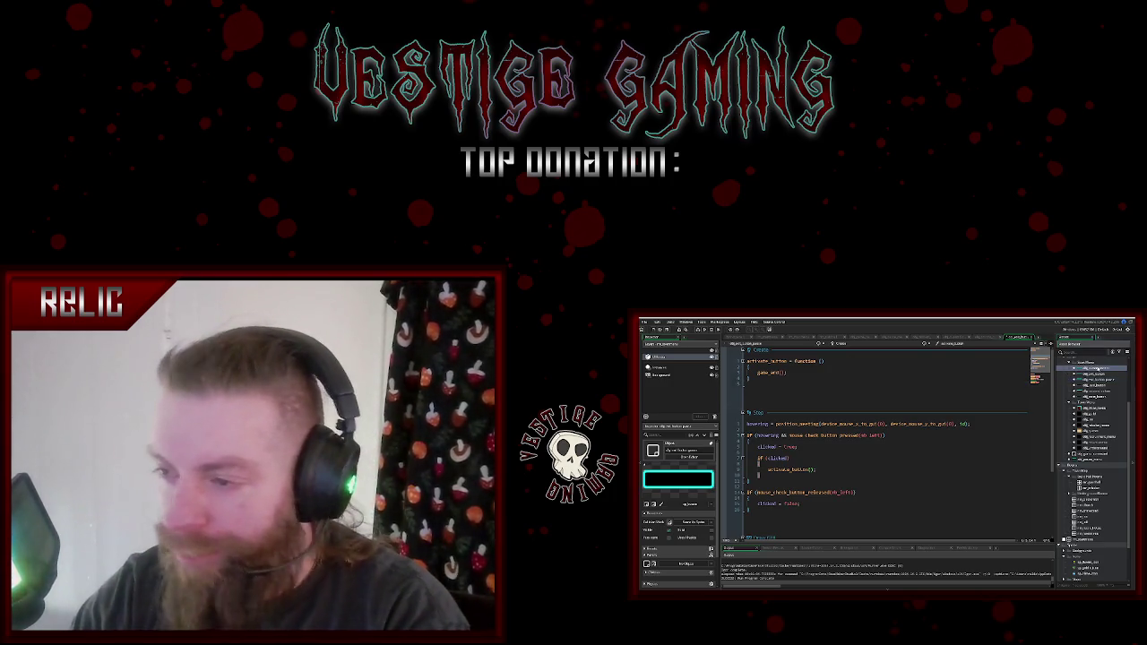
scroll(845, 372, "up", 1)
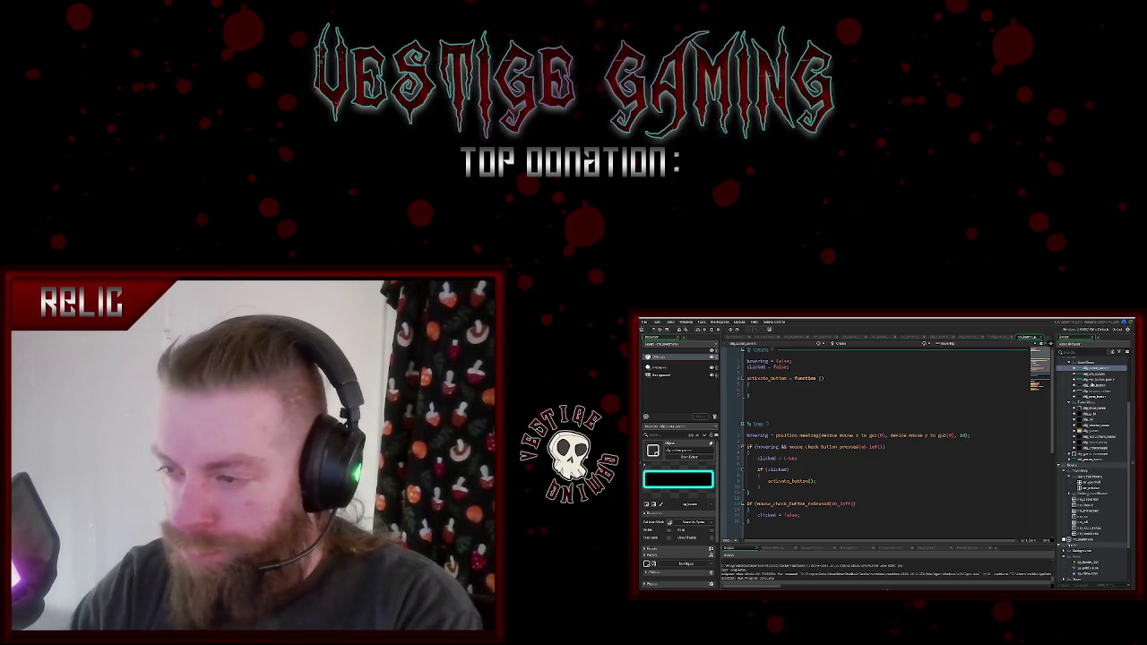
- Add 'hovering = false;' and 'clicked = false;' lines above activate_button in the button's Create event
left_click(1095, 379)
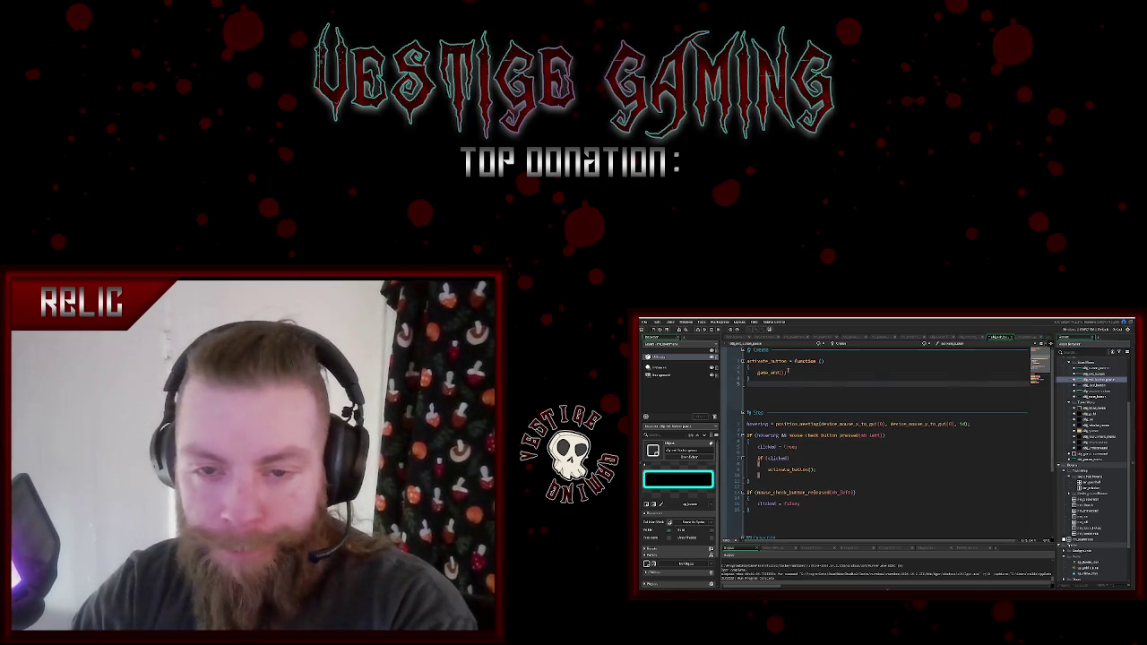
left_click(748, 361)
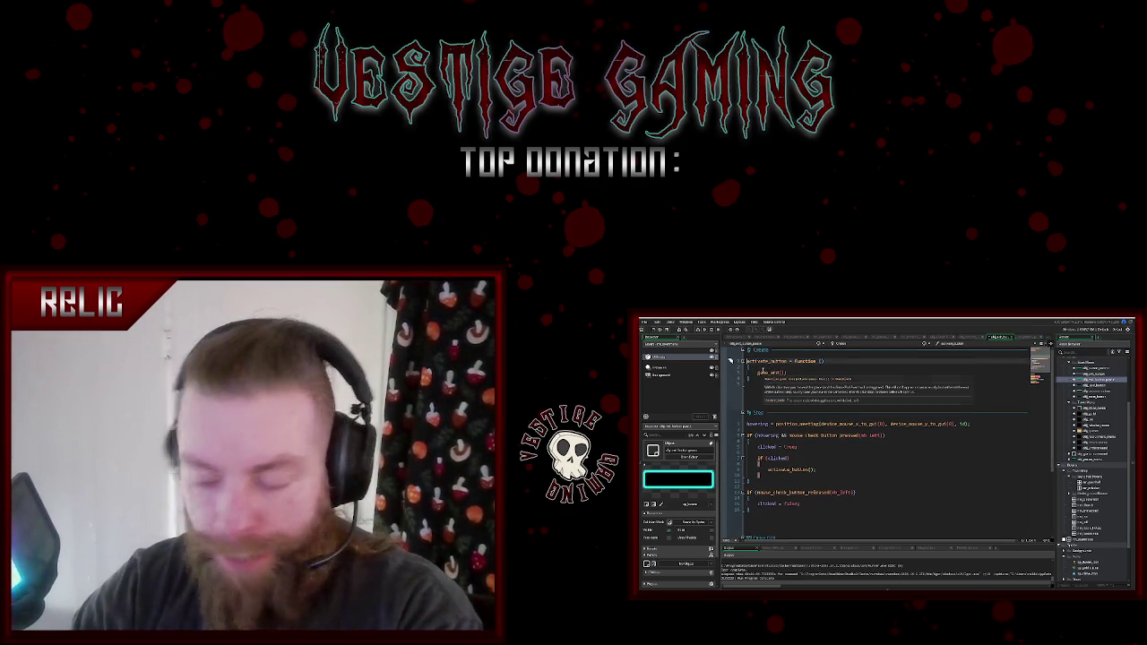
key("Return")
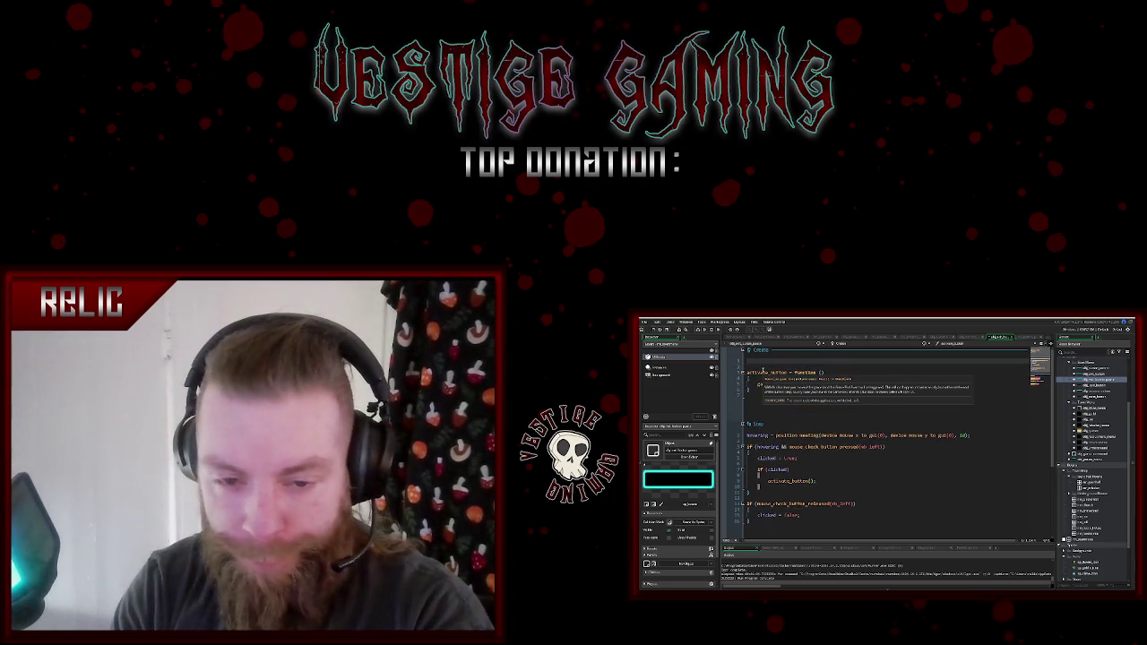
type("hovering = ")
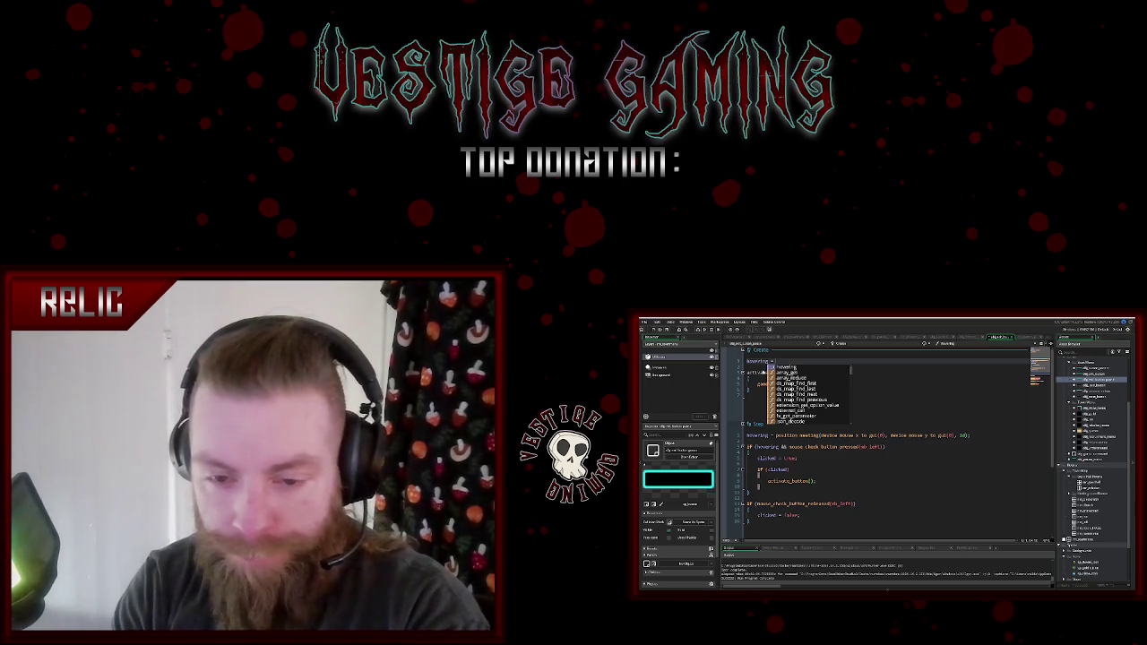
type("false;")
key("Return")
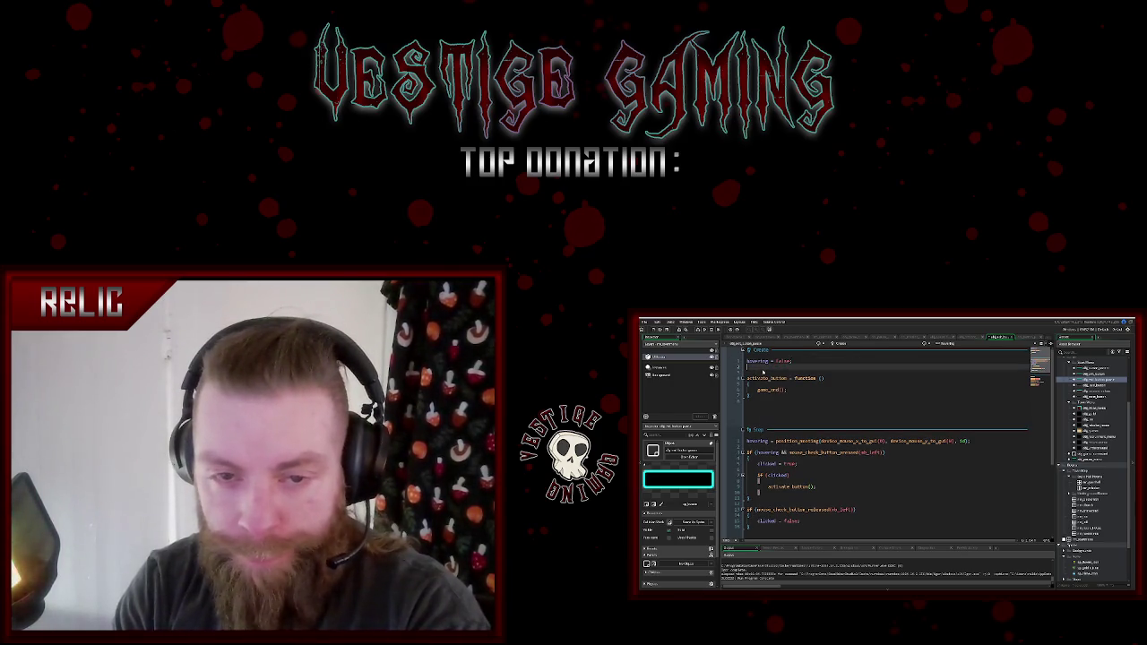
type("clicked = false;")
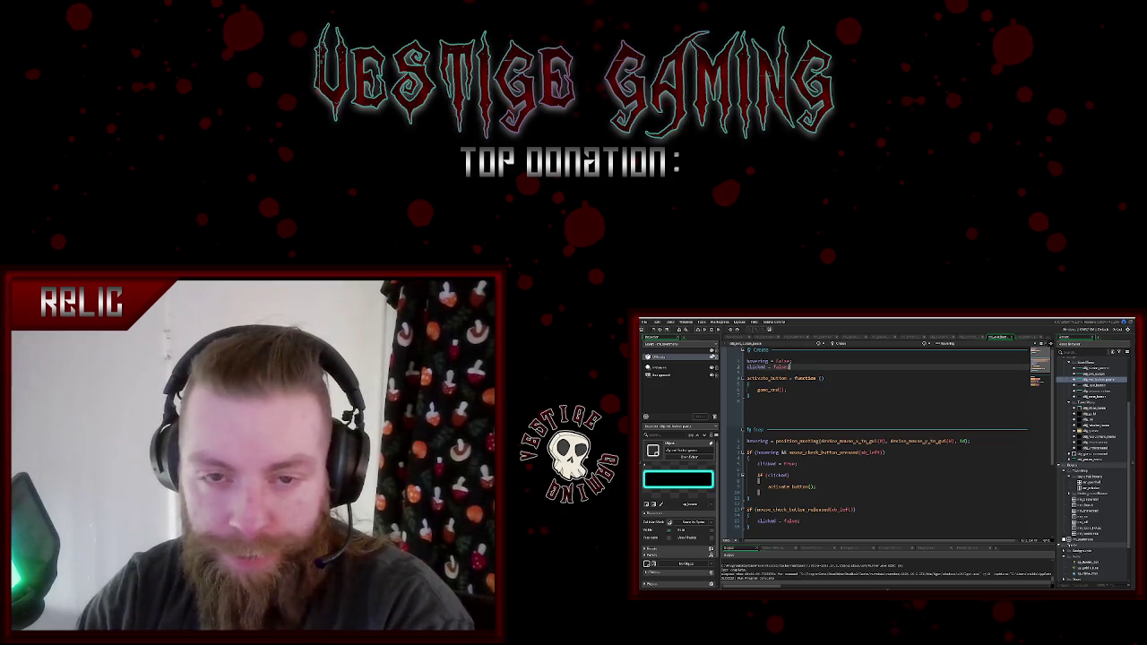
left_click(792, 337)
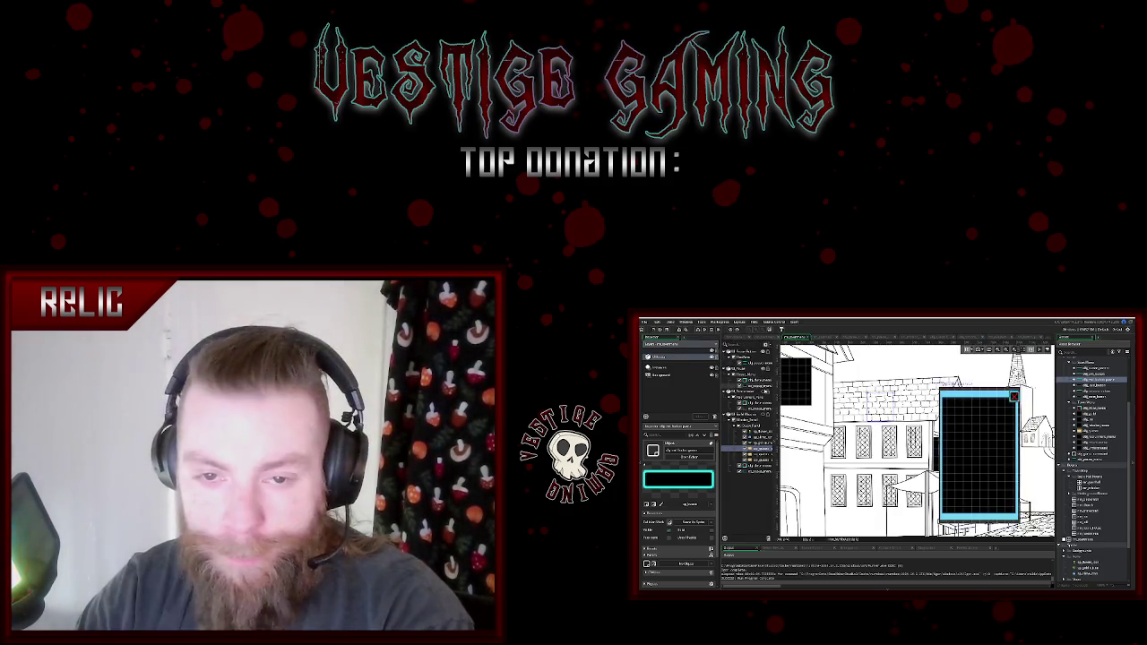
- Expand the flex panel in the room's UI layer tree and browse its child nodes
scroll(914, 439, "right", 3)
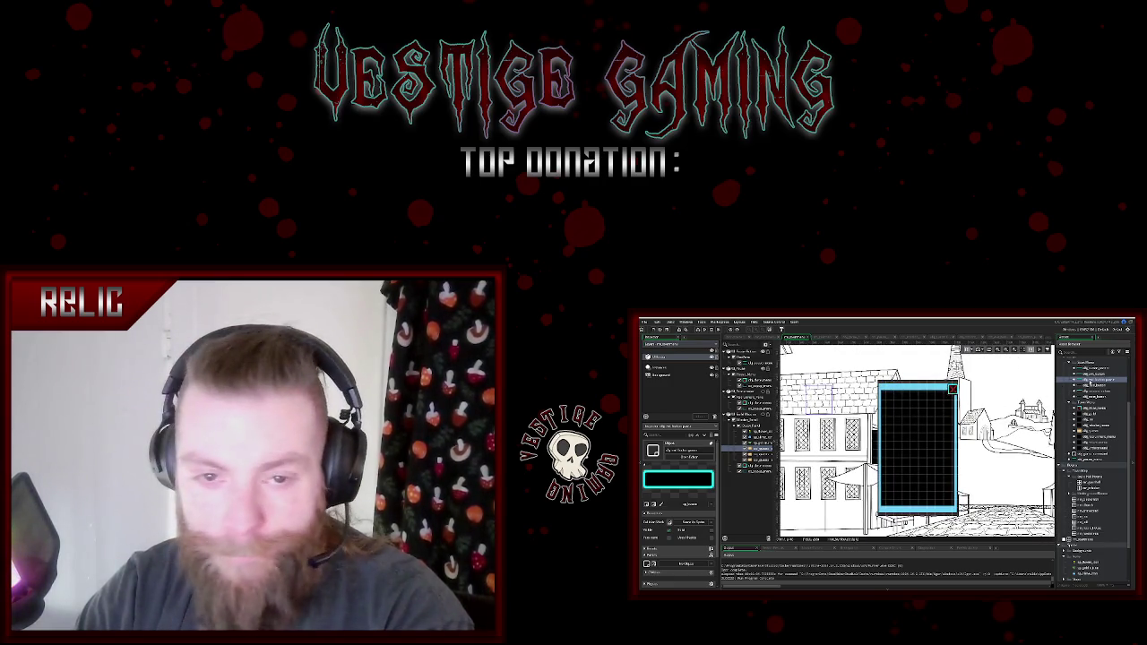
left_click(749, 378)
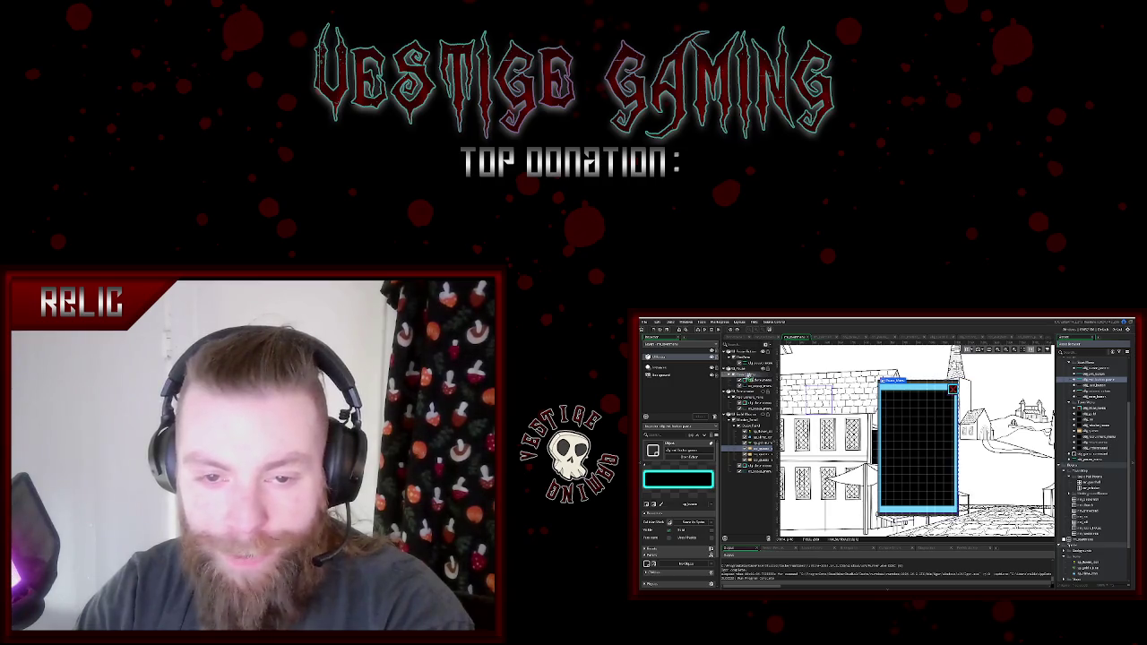
left_click(750, 385)
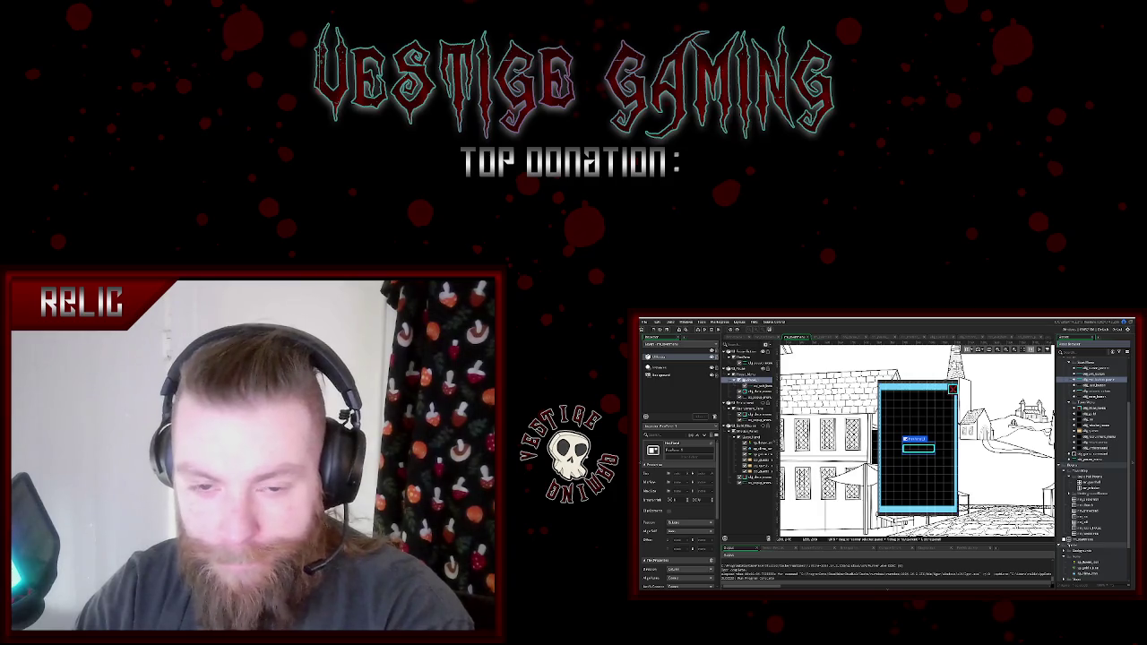
left_click(753, 391)
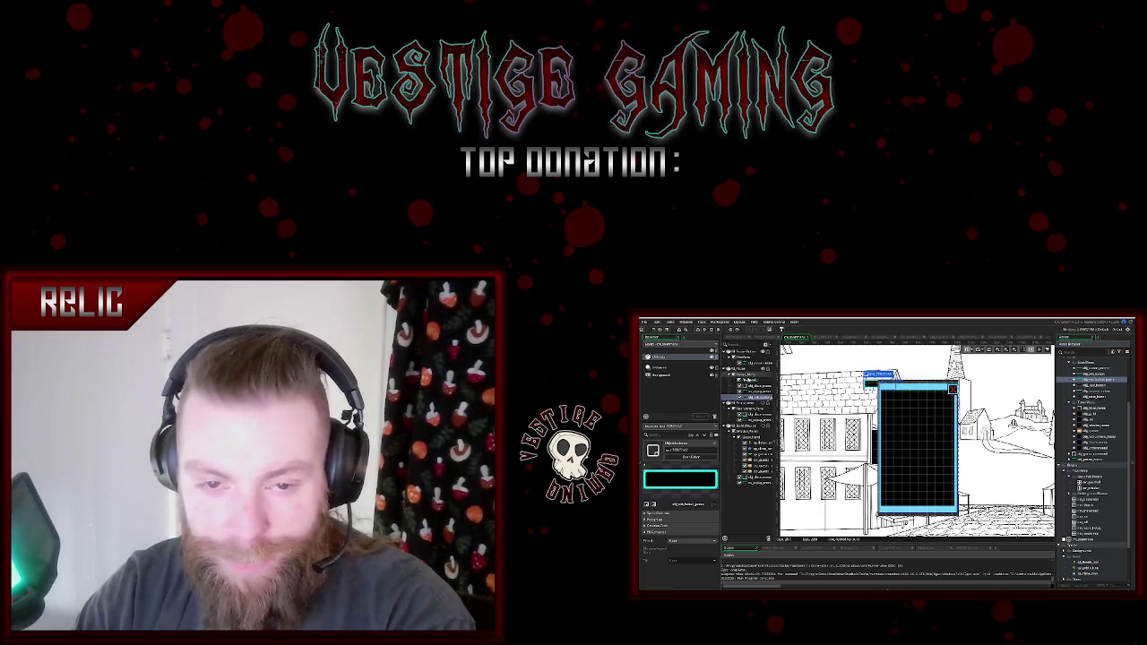
left_click(755, 391)
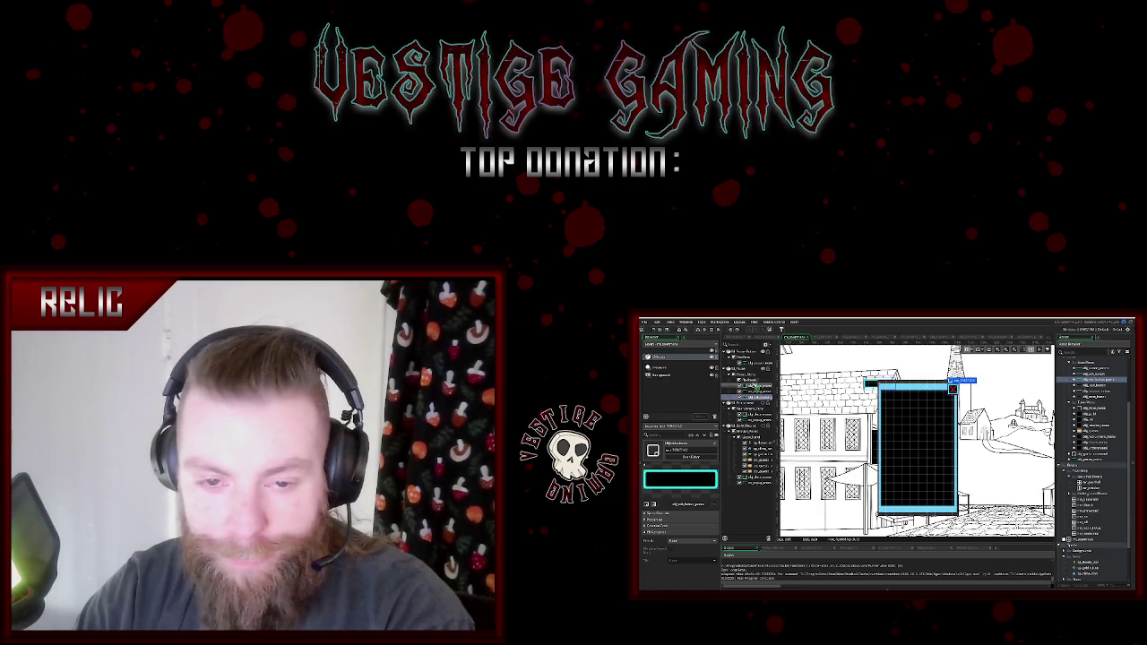
left_click(749, 380)
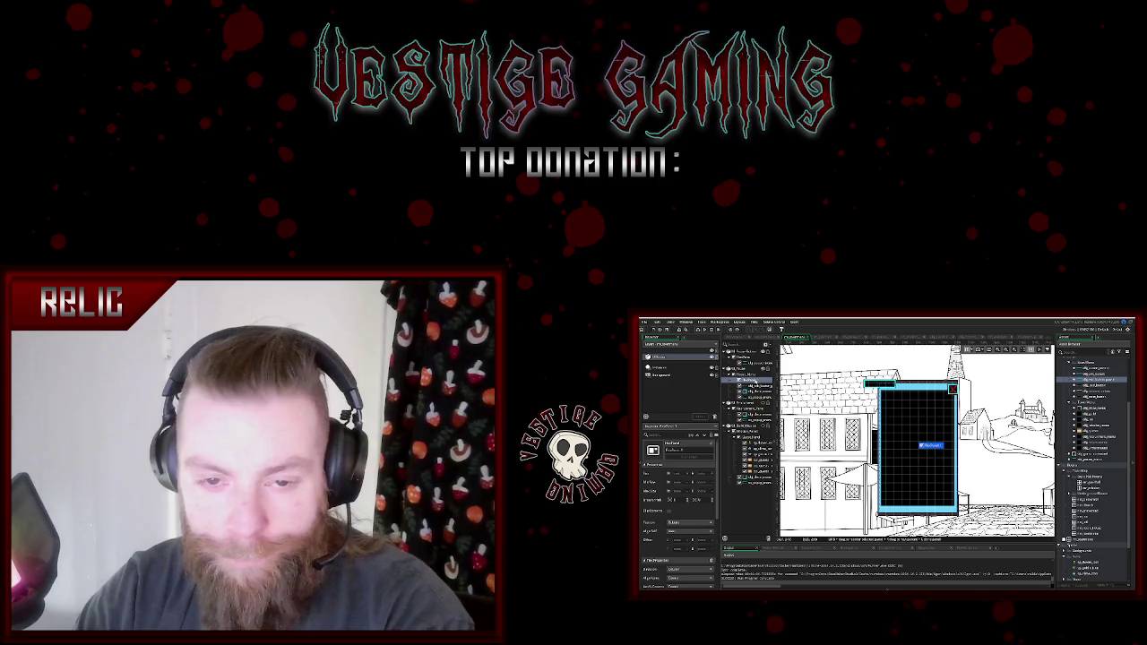
- Drag the small text label to the black panel's centre and reopen the button's code
left_click(754, 380)
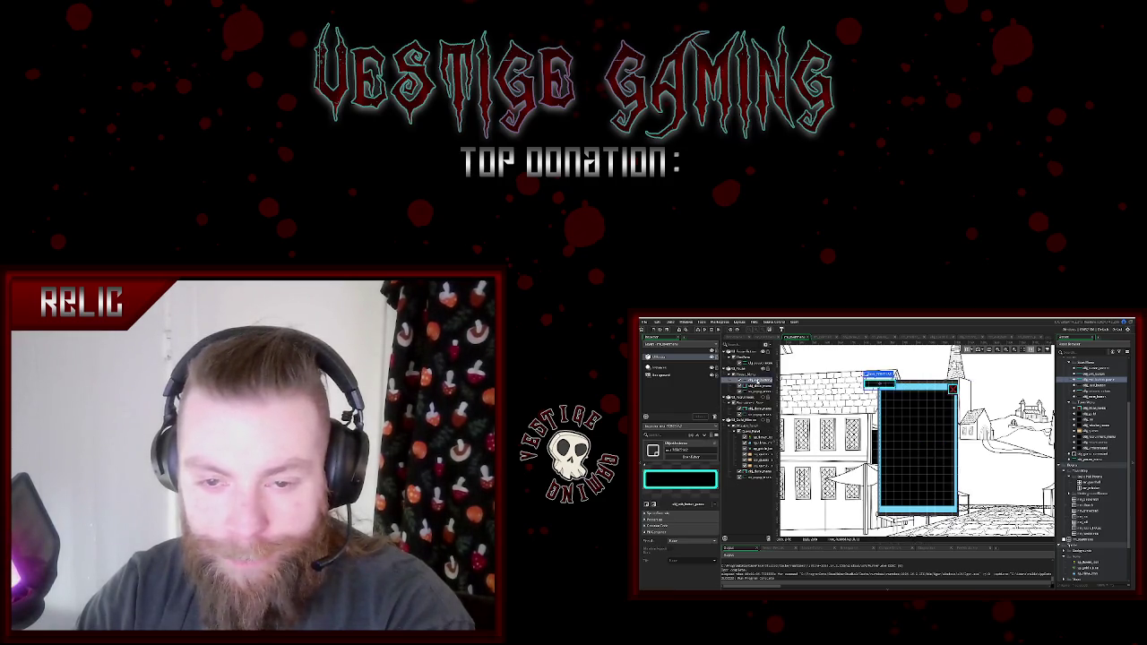
mouse_move(876, 383)
left_mouse_down()
mouse_move(914, 441)
mouse_move(915, 487)
left_mouse_up()
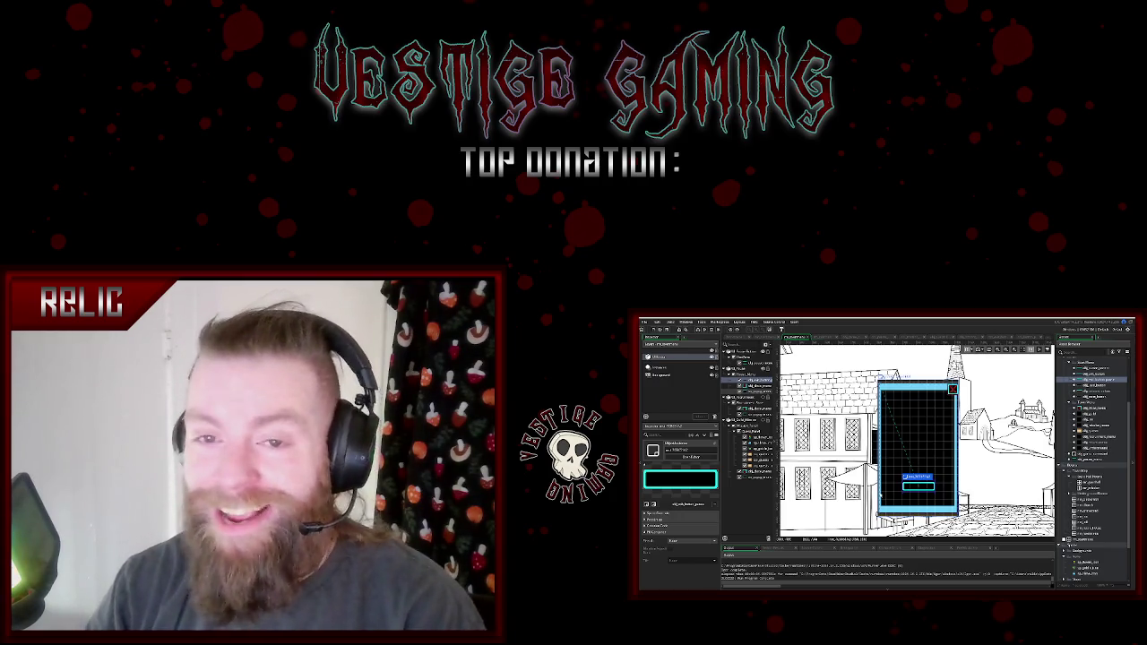
double_click(747, 372)
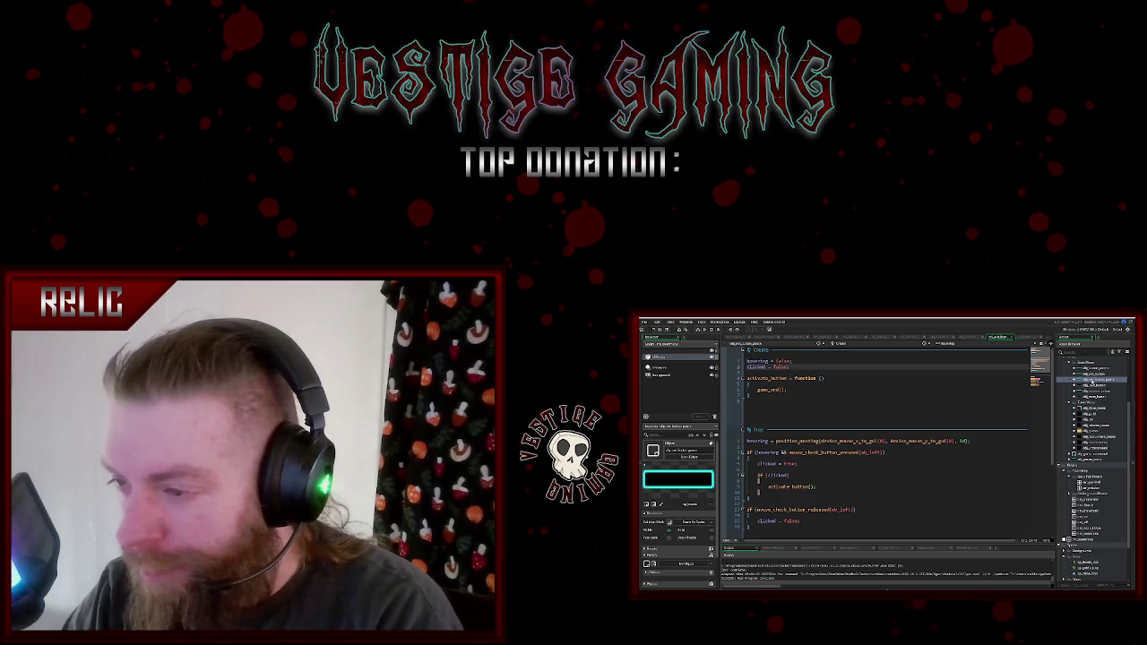
- Tidy the asset folders, then create a new group in the Asset Browser and confirm its name
scroll(1094, 466, "up", 3)
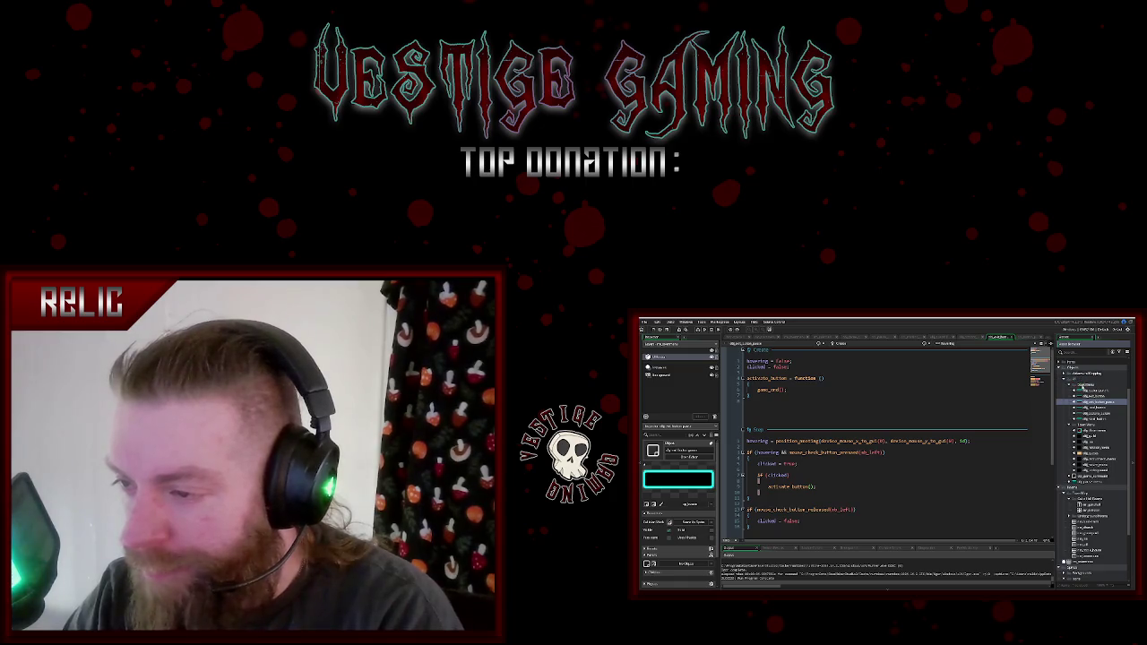
left_click(1095, 471)
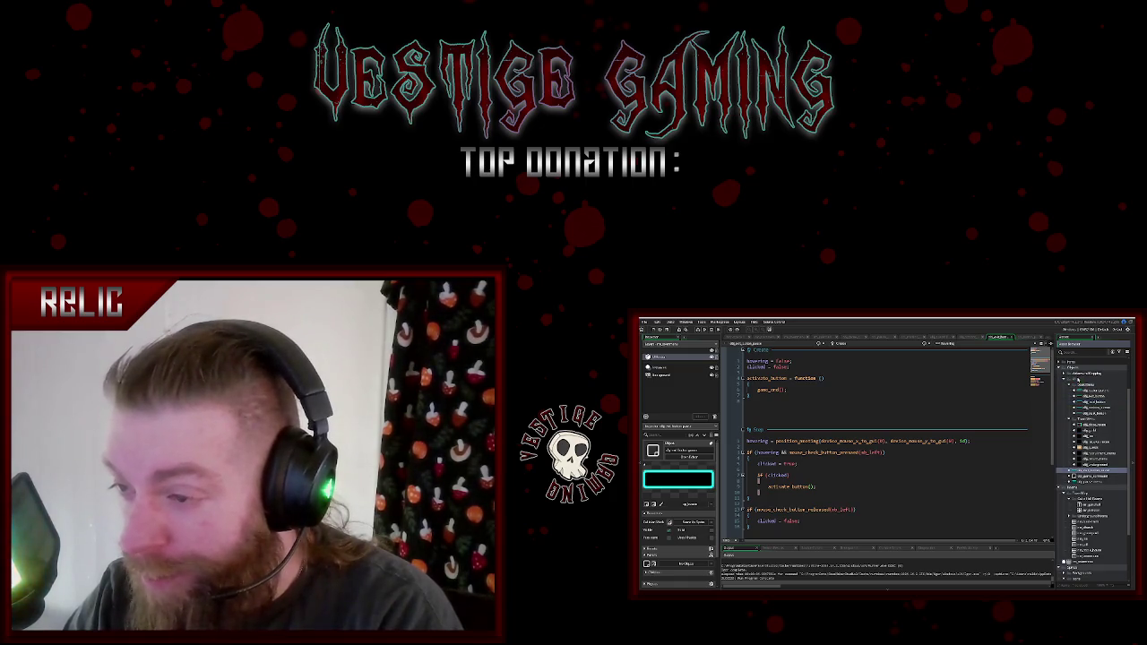
left_click(1070, 385)
left_click(1070, 395)
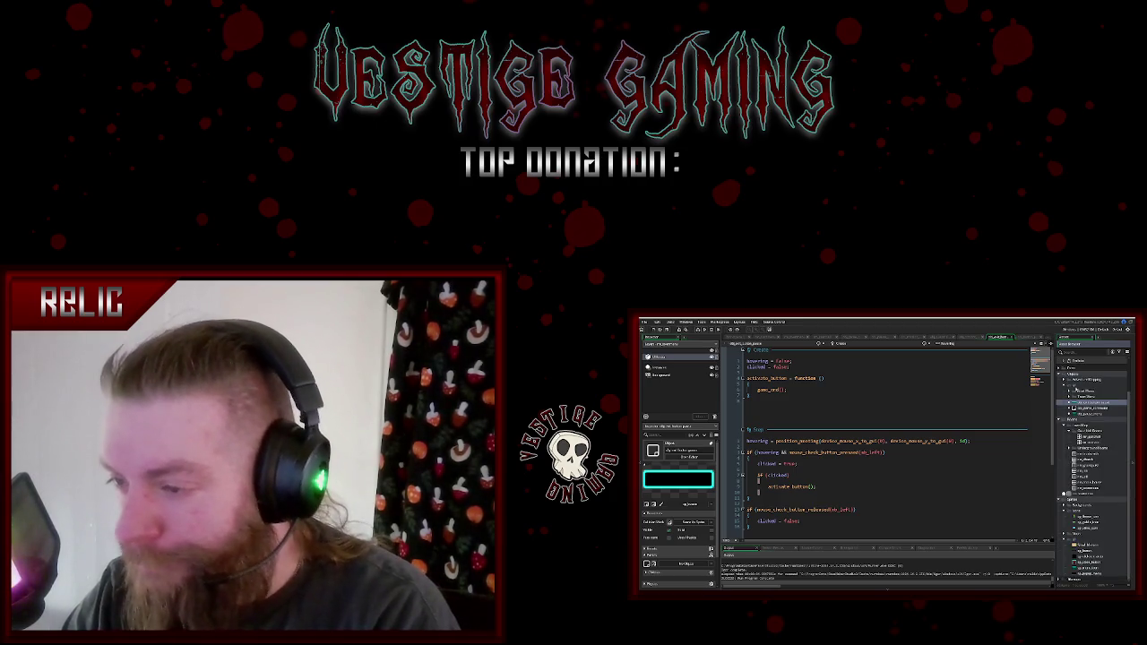
right_click(1071, 386)
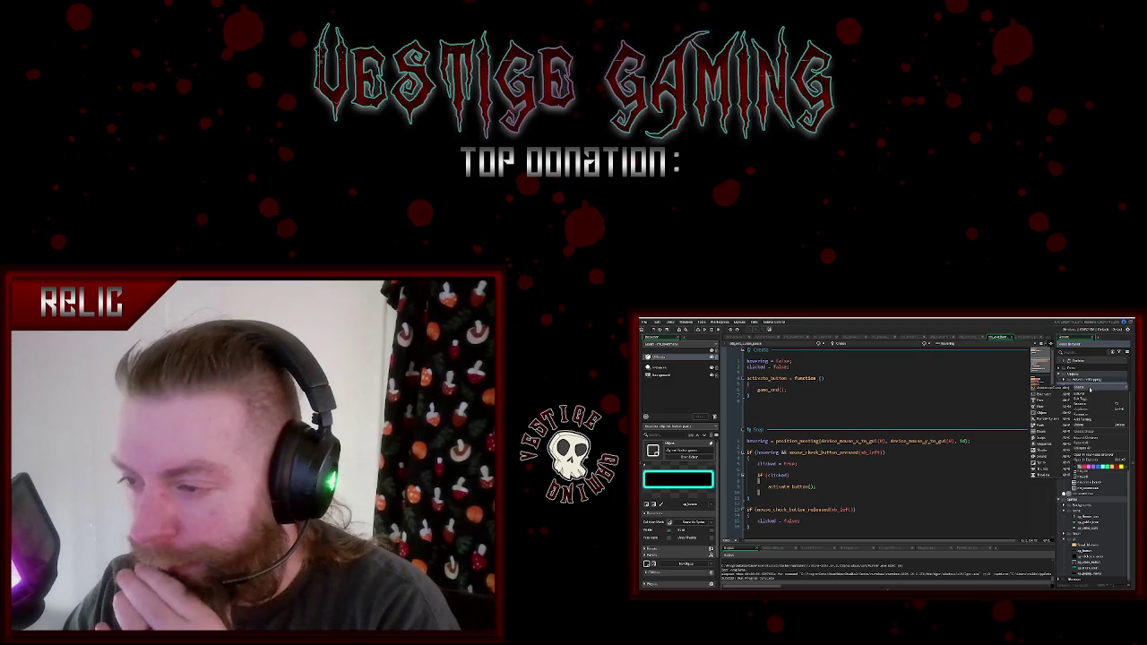
left_click(1092, 432)
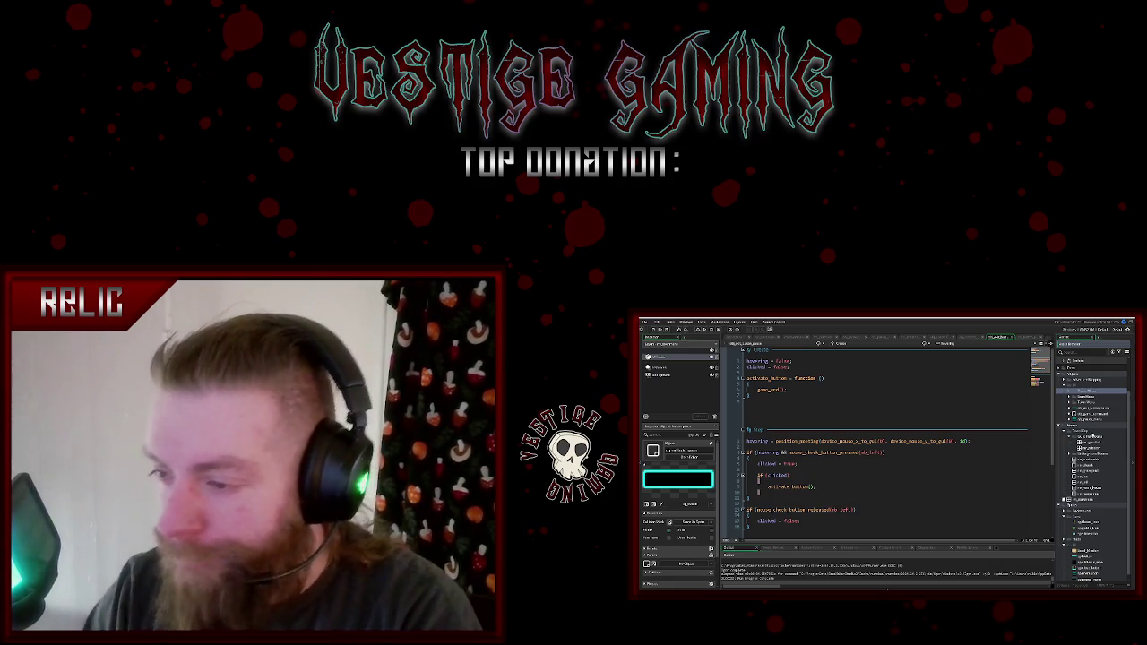
key("Return")
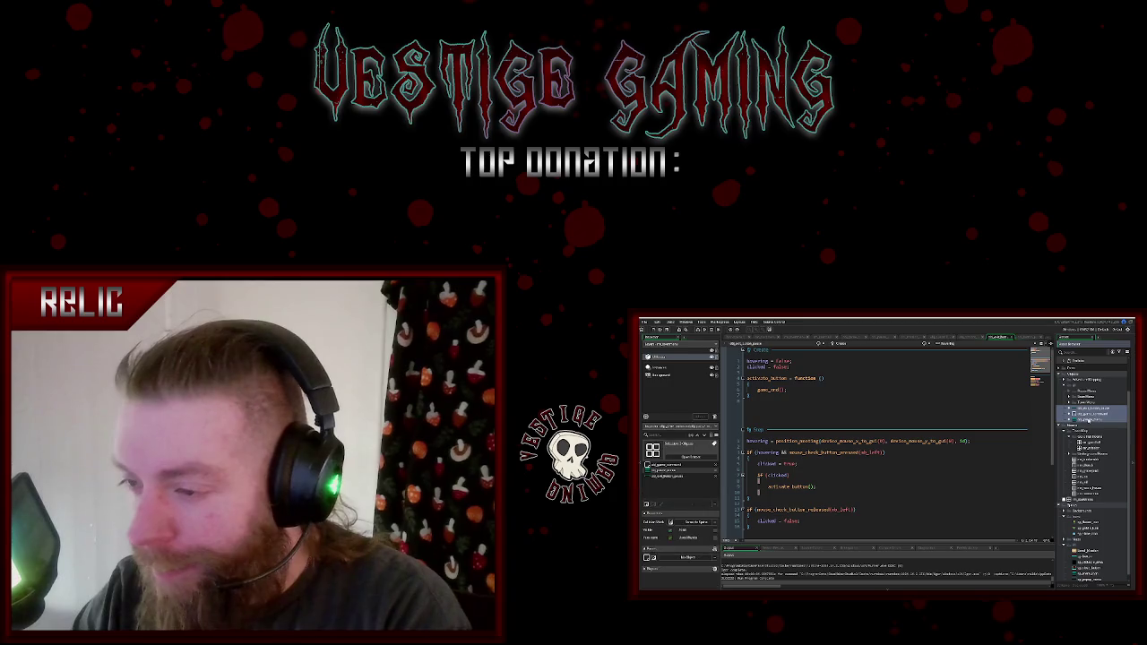
- Browse the assets and script tabs to reach the Left Pressed event that opens the mission menu
left_click(1088, 418)
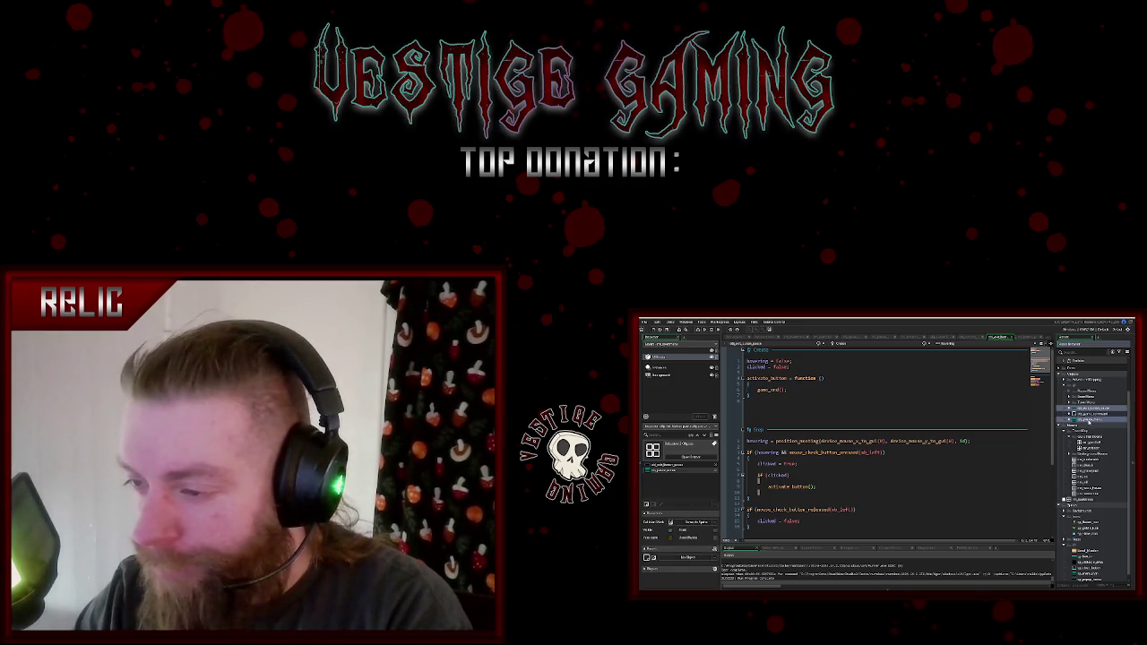
left_click(1087, 392)
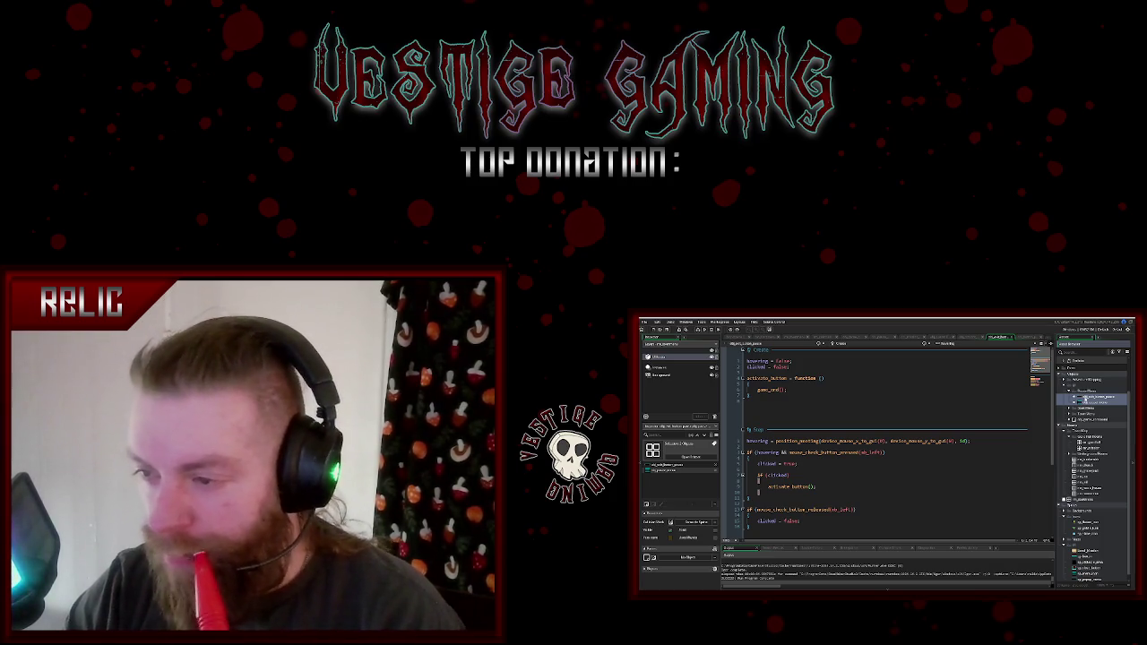
left_click(1087, 397)
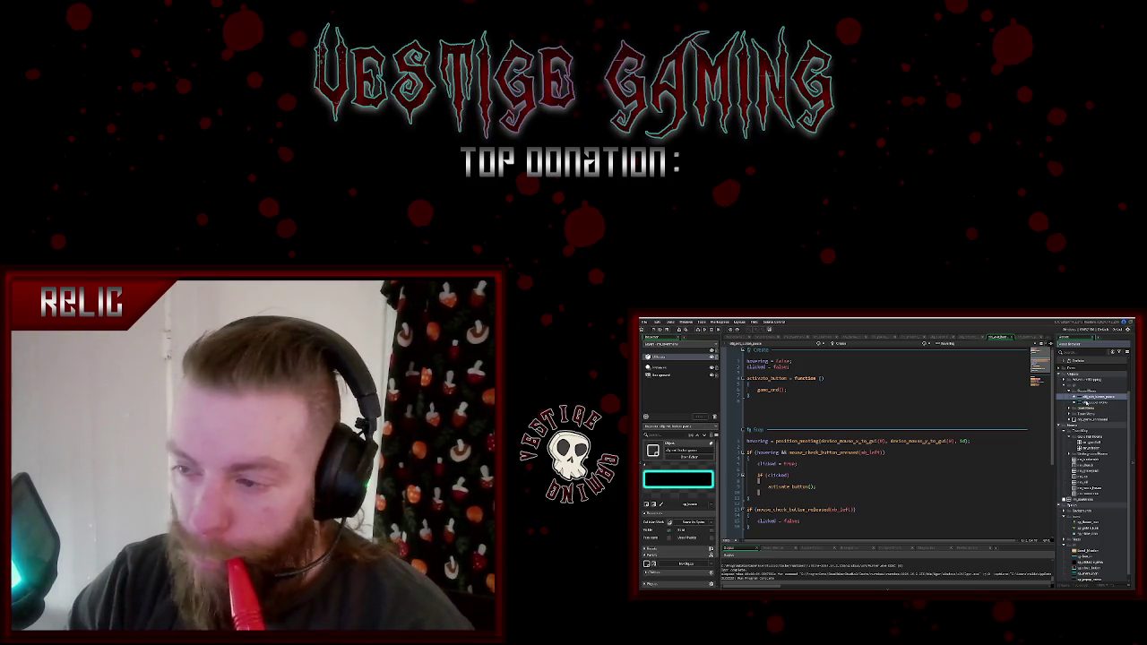
left_click(1069, 408)
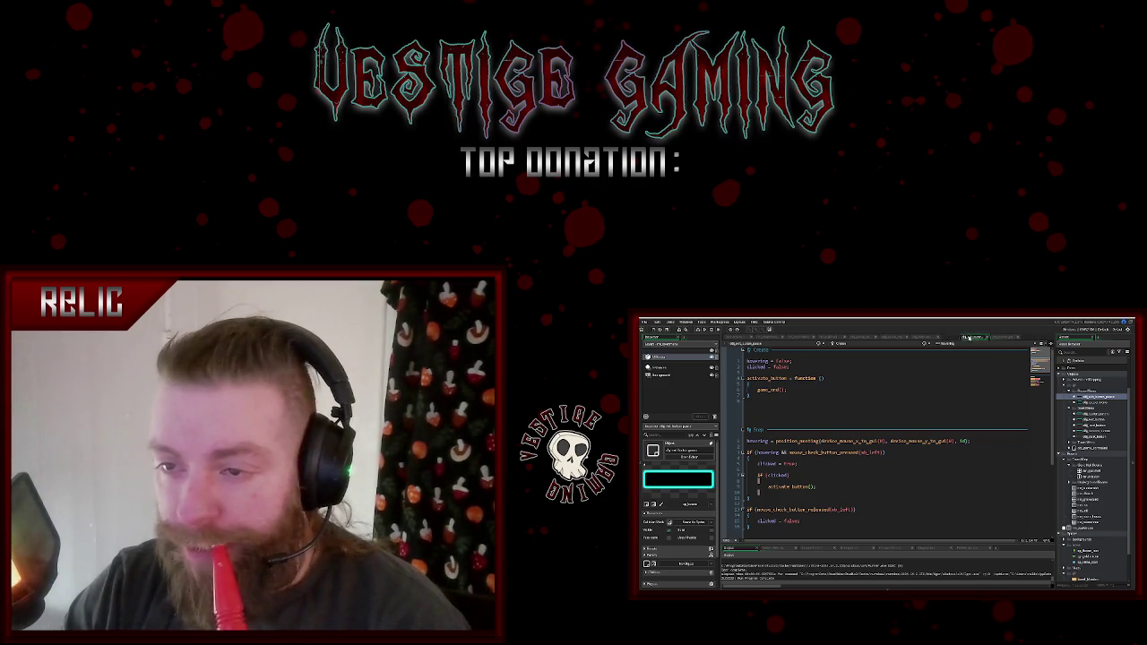
left_click(995, 337)
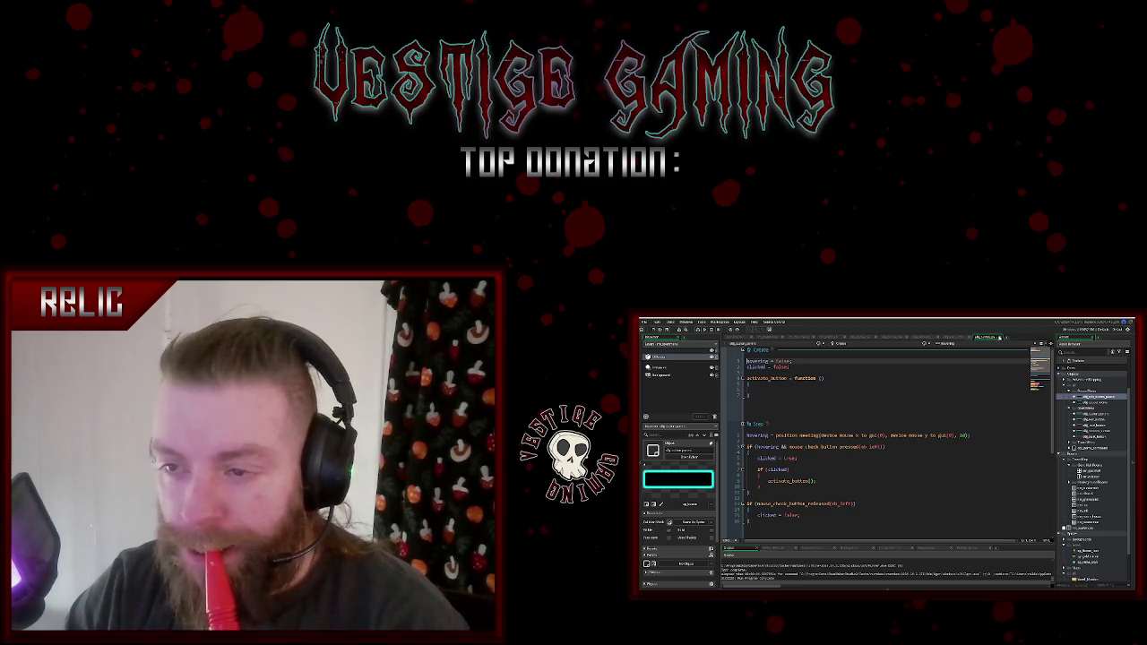
left_click(945, 337)
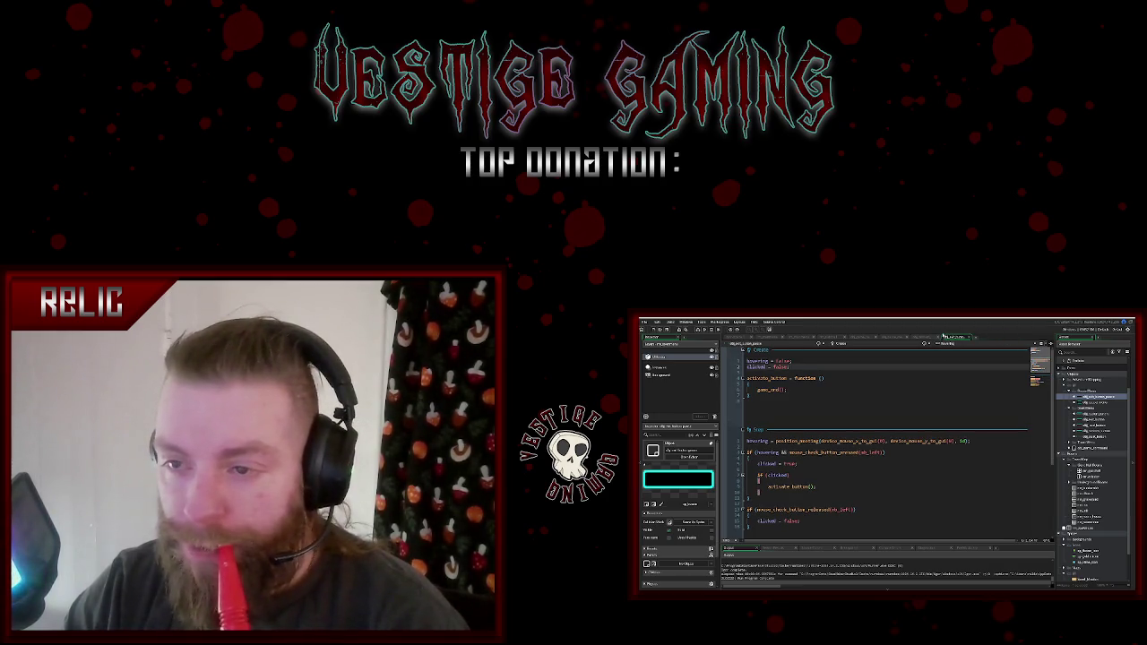
left_click(936, 337)
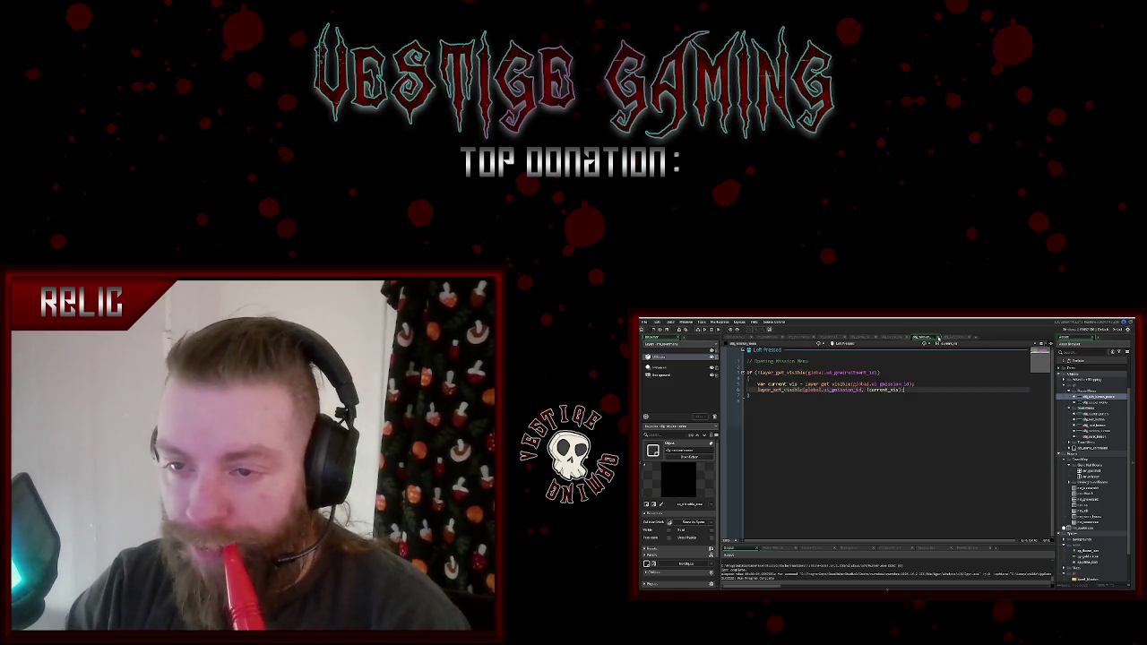
- Close the Left Pressed script and check the GUI setup script, town sketch room and title-screen room
left_click(939, 337)
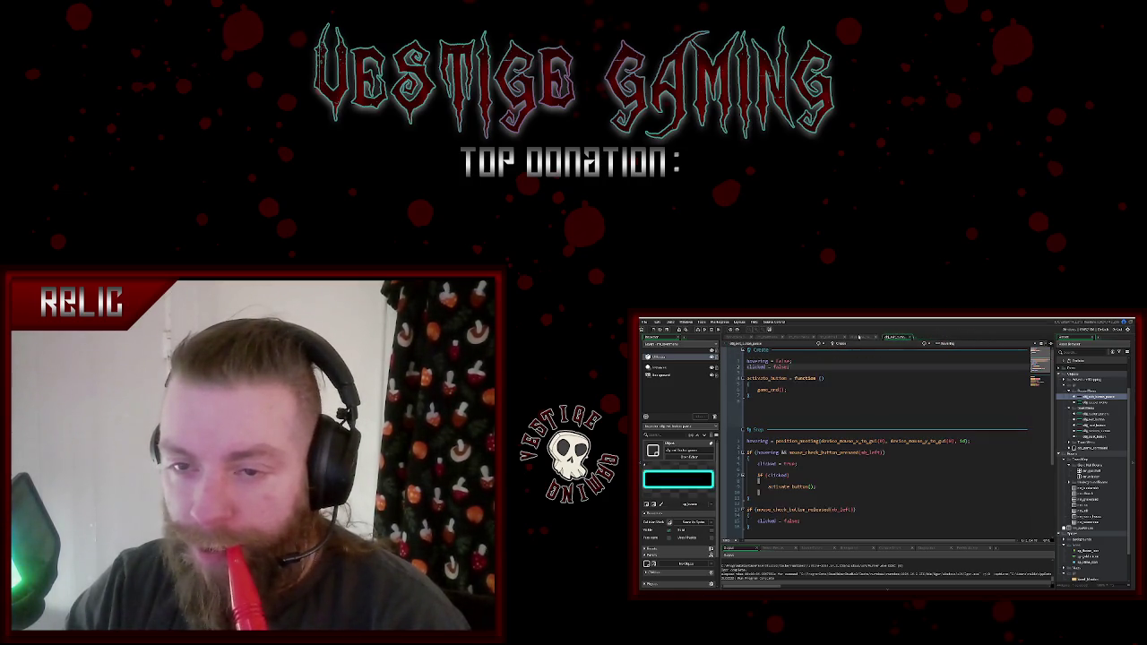
left_click(858, 337)
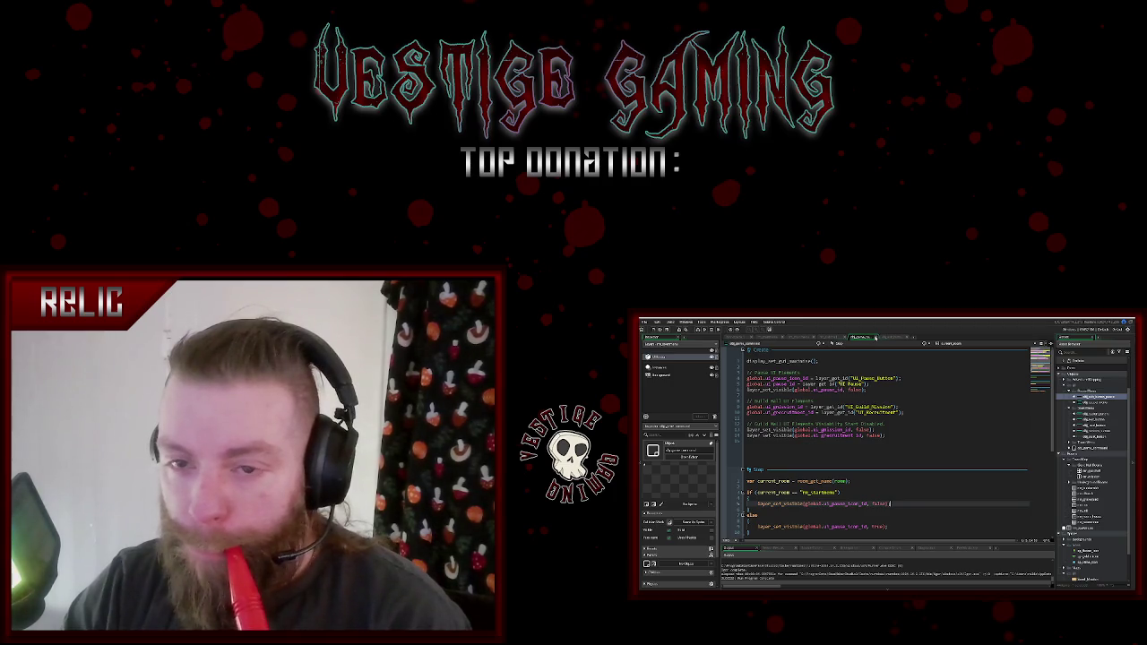
left_click(840, 337)
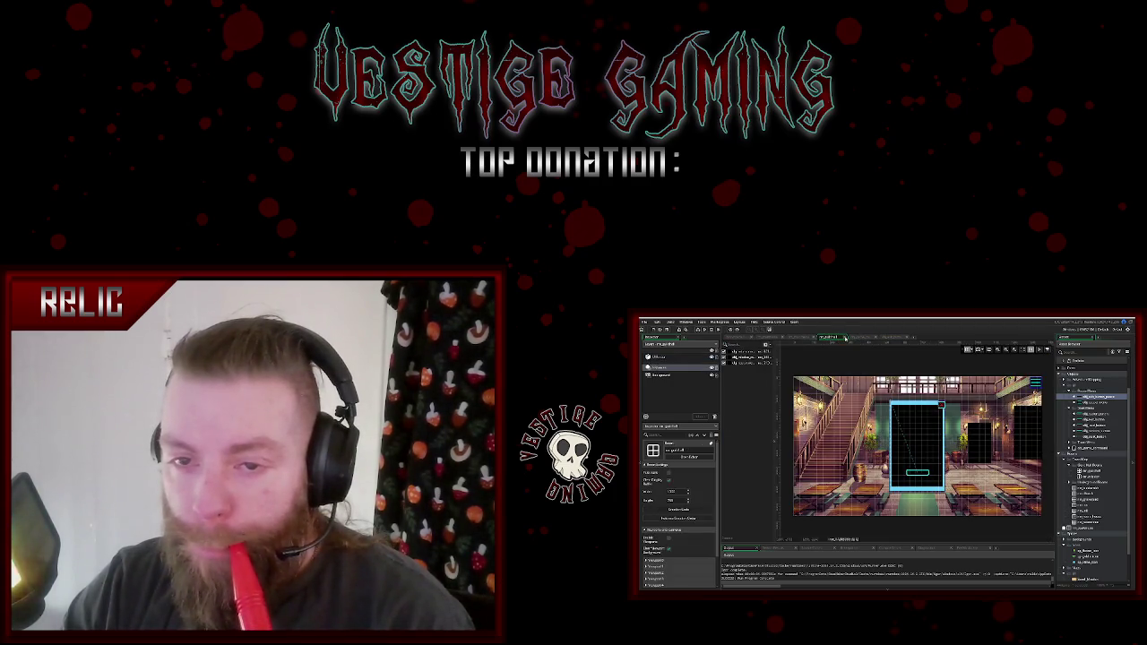
left_click(813, 338)
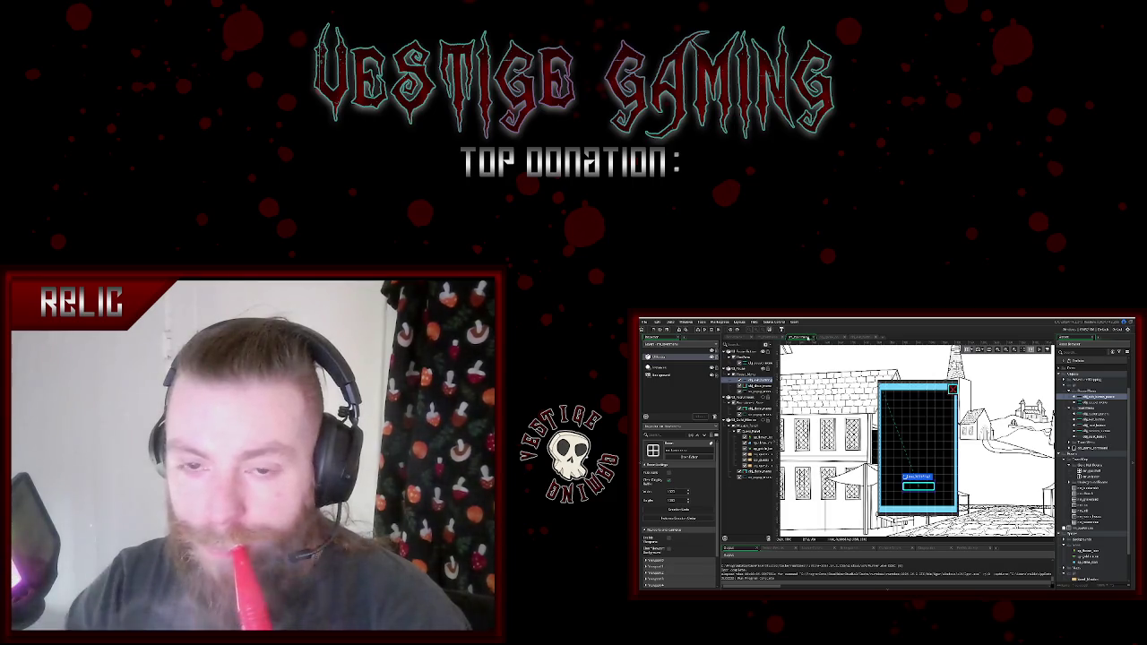
left_click(767, 337)
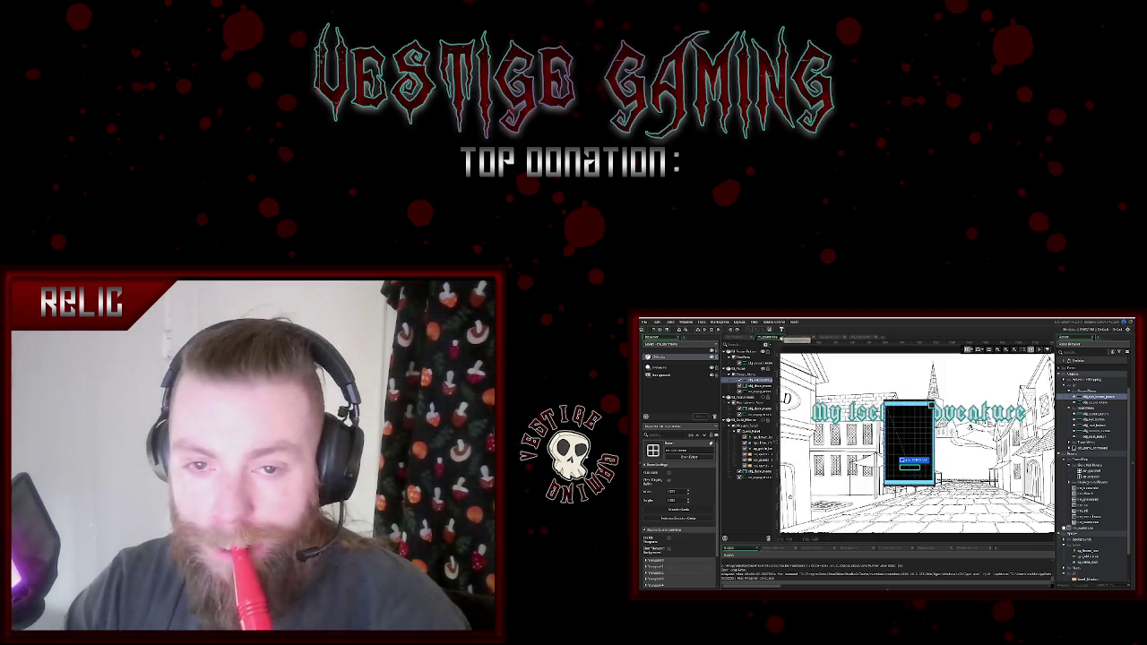
scroll(894, 433, "up", 2)
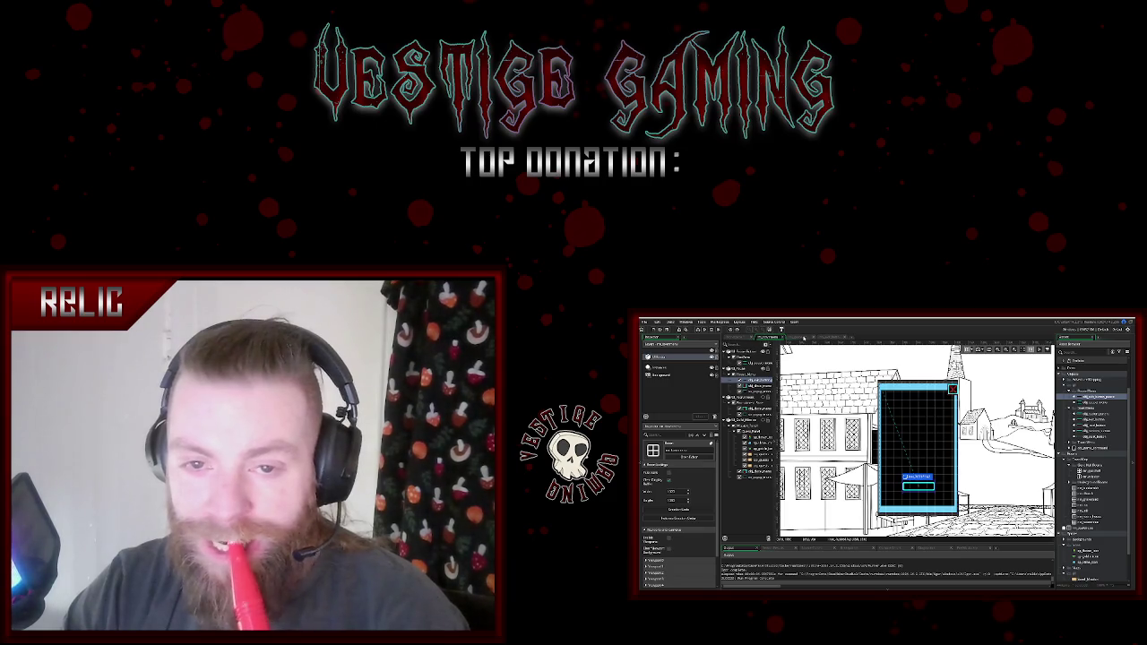
- Open the button object's event code and review its Create and Step code
double_click(908, 419)
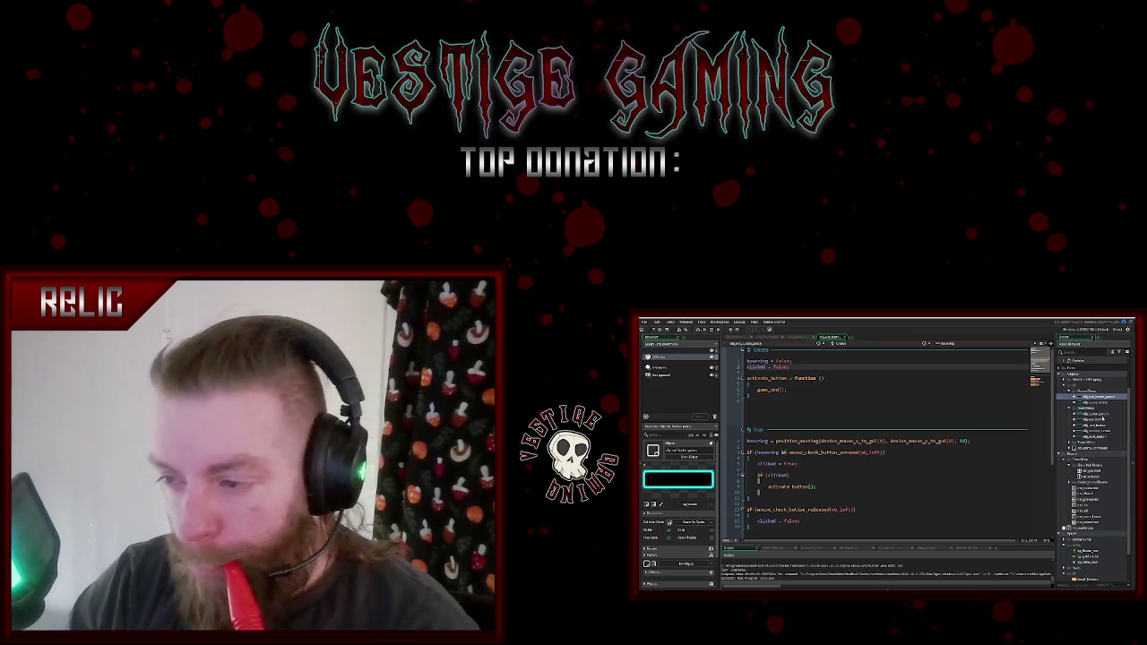
double_click(1104, 414)
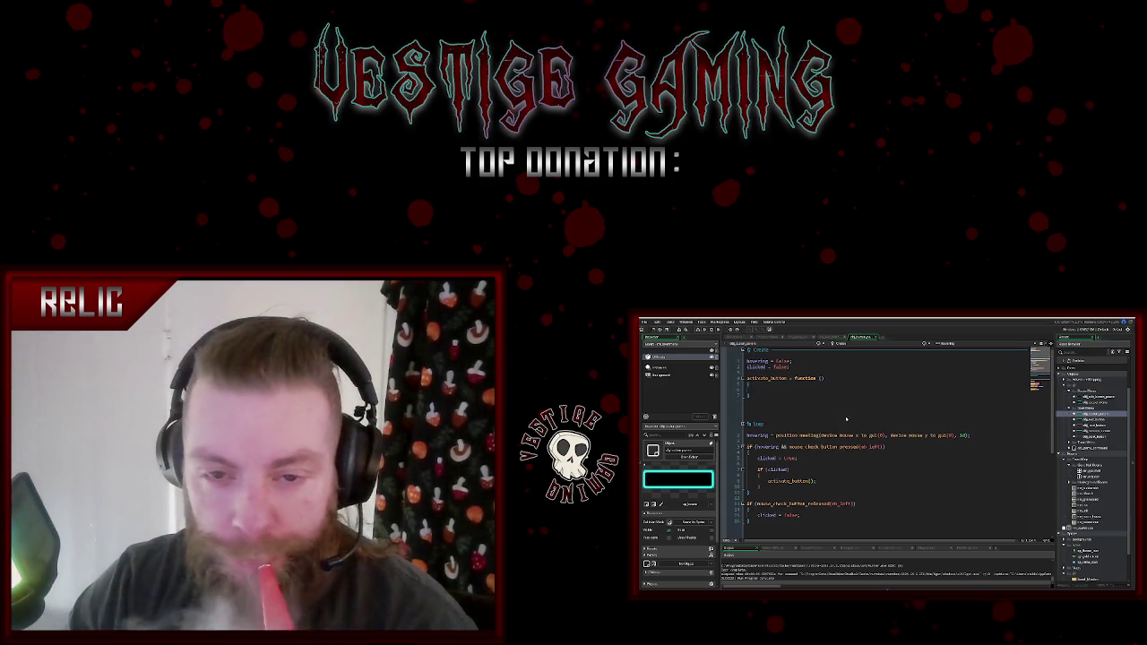
scroll(846, 418, "down", 2)
scroll(861, 417, "down", 3)
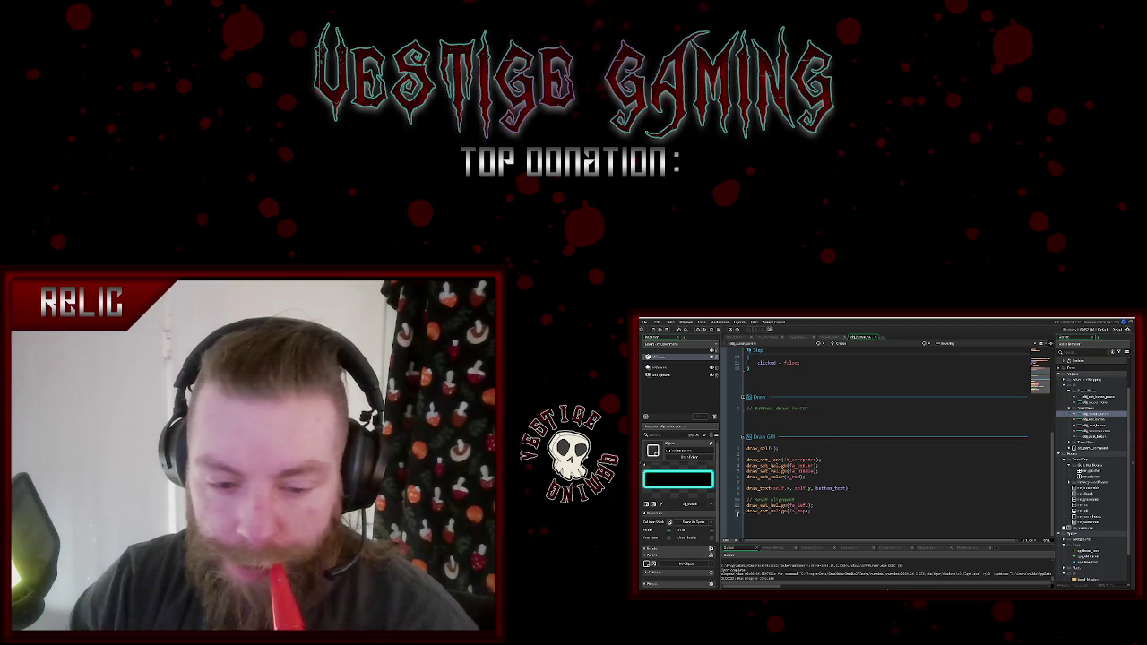
scroll(685, 536, "down", 2)
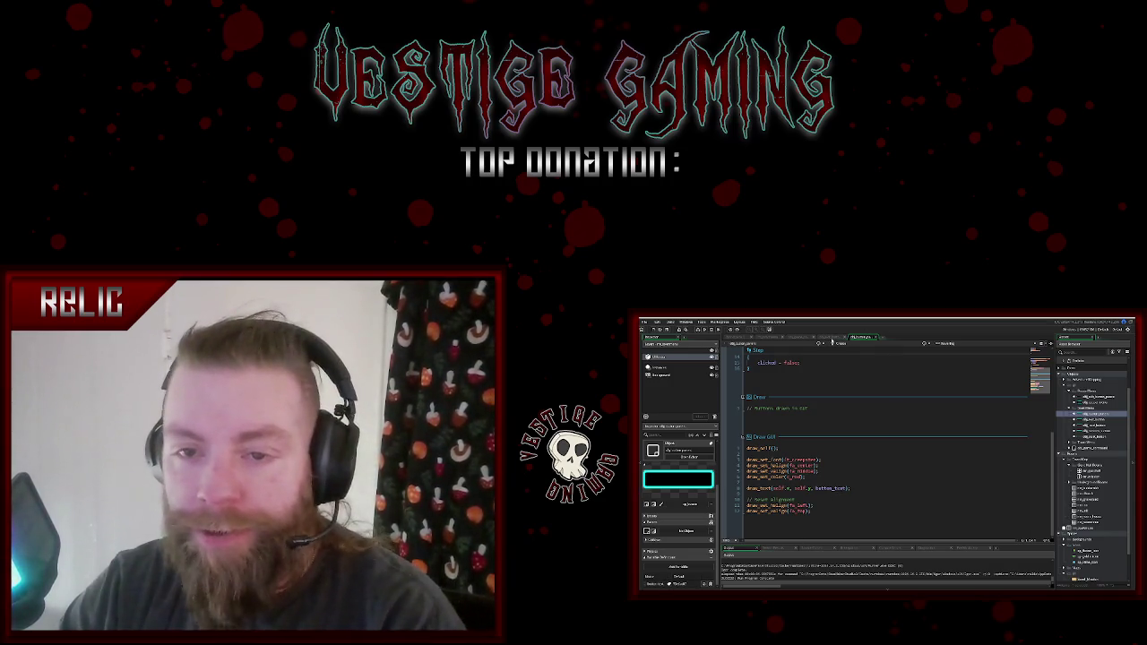
left_click(832, 339)
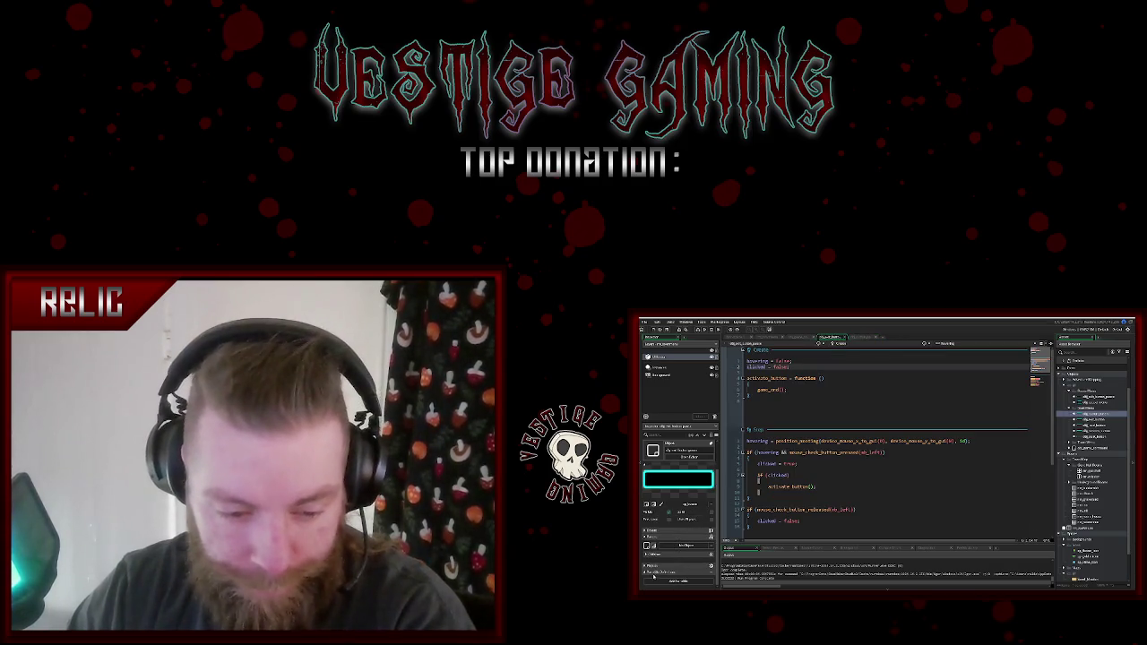
scroll(663, 577, "down", 2)
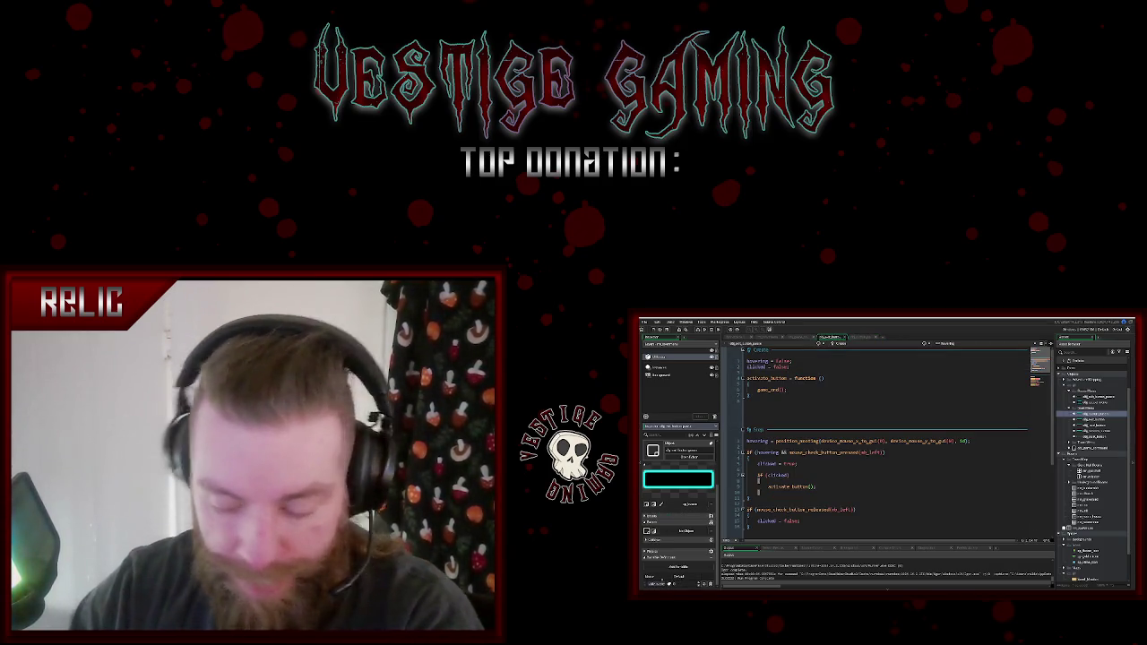
- Check the object's event list, add a Draw event, review the Step mouse-release code, and run the game
left_click(658, 583)
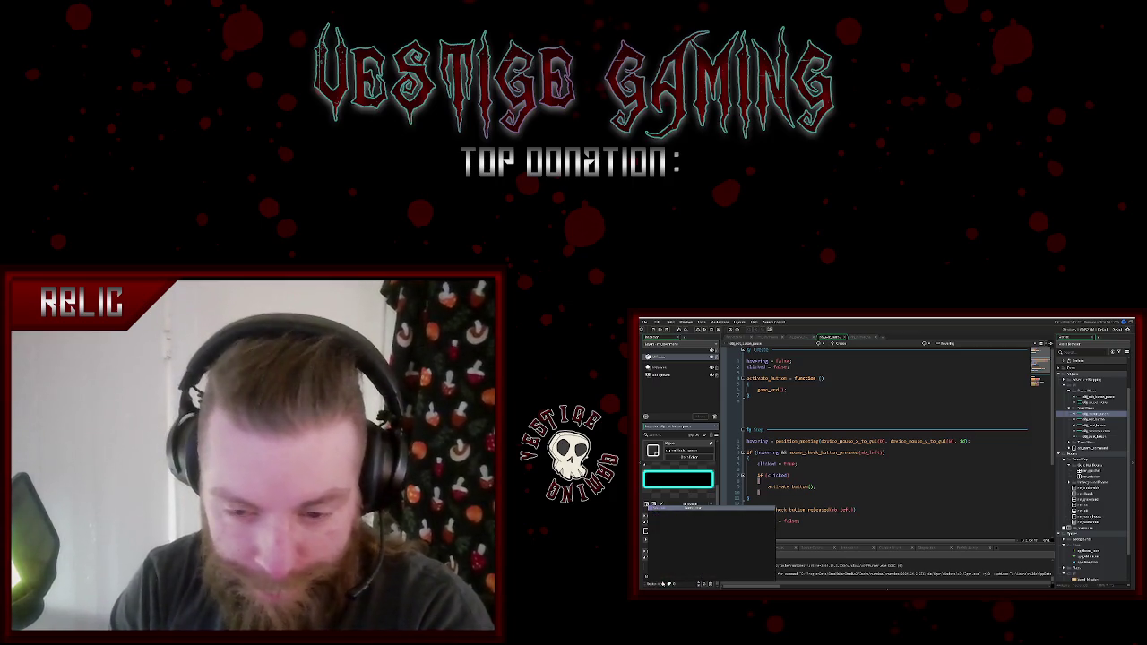
left_click(699, 538)
scroll(847, 482, "down", 5)
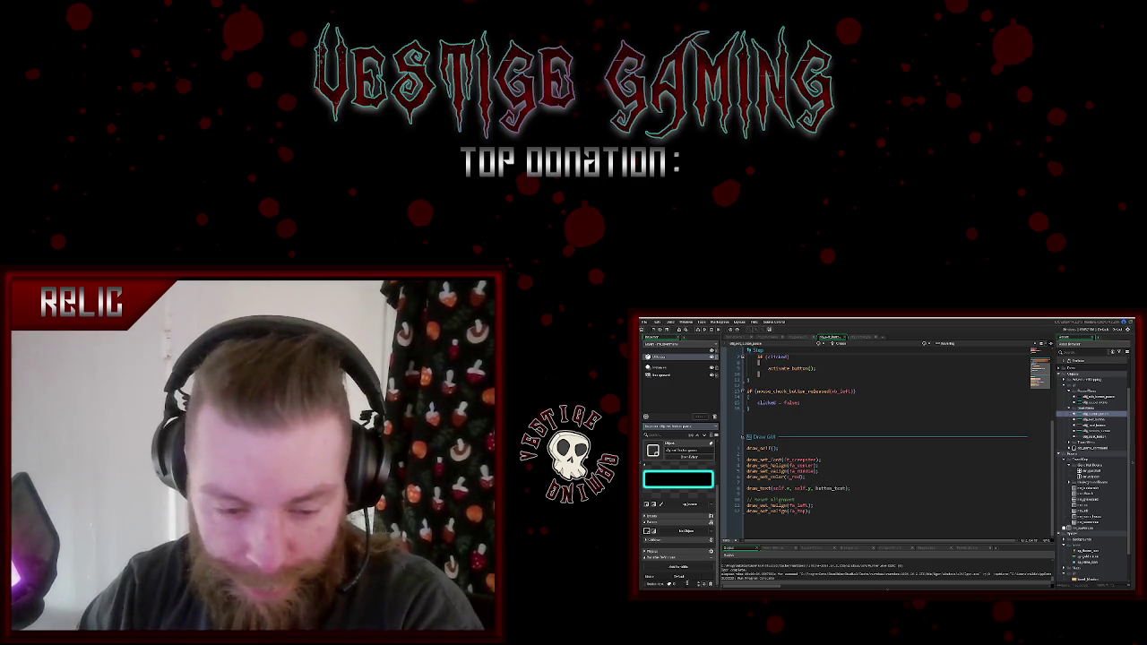
left_click(703, 584)
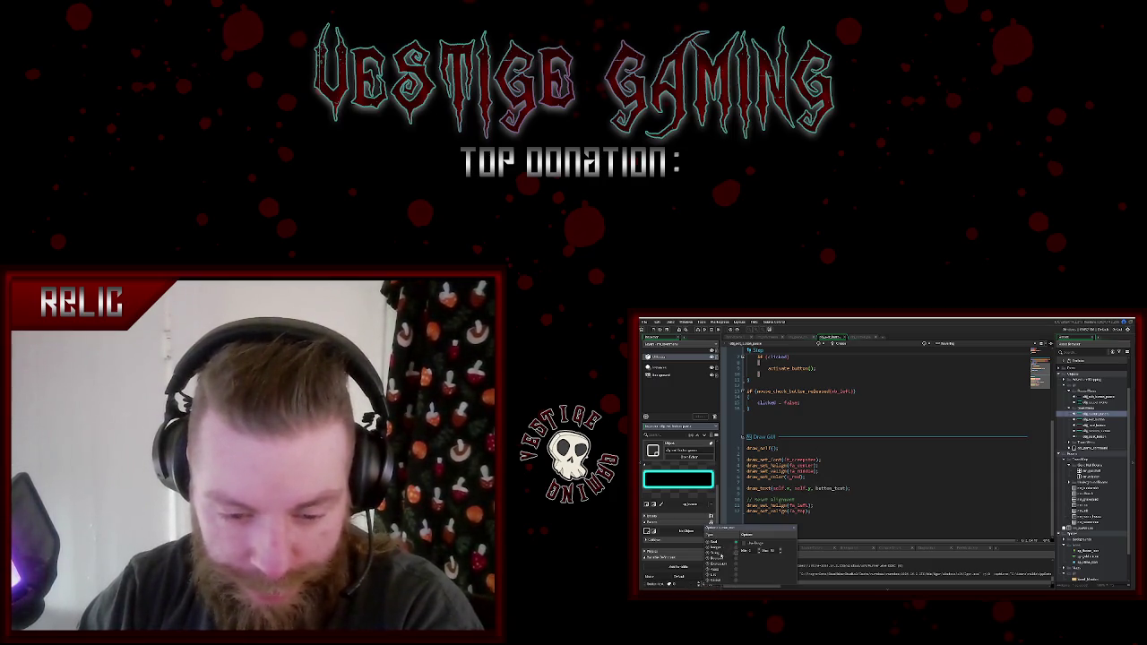
left_click(724, 548)
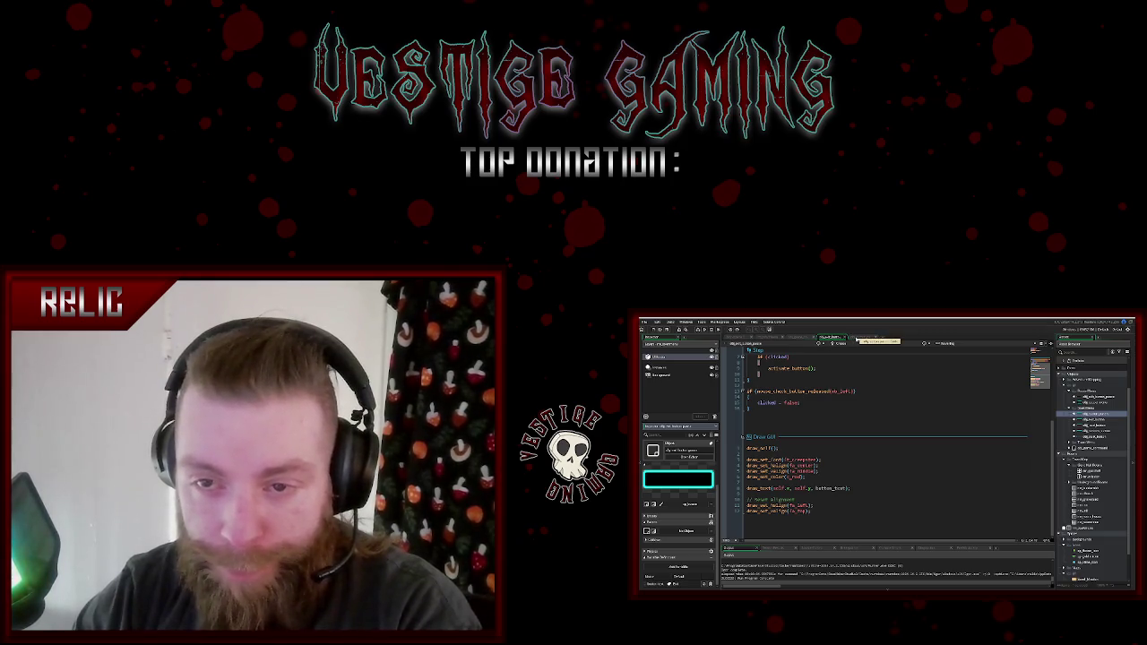
left_click(865, 338)
left_click(830, 339)
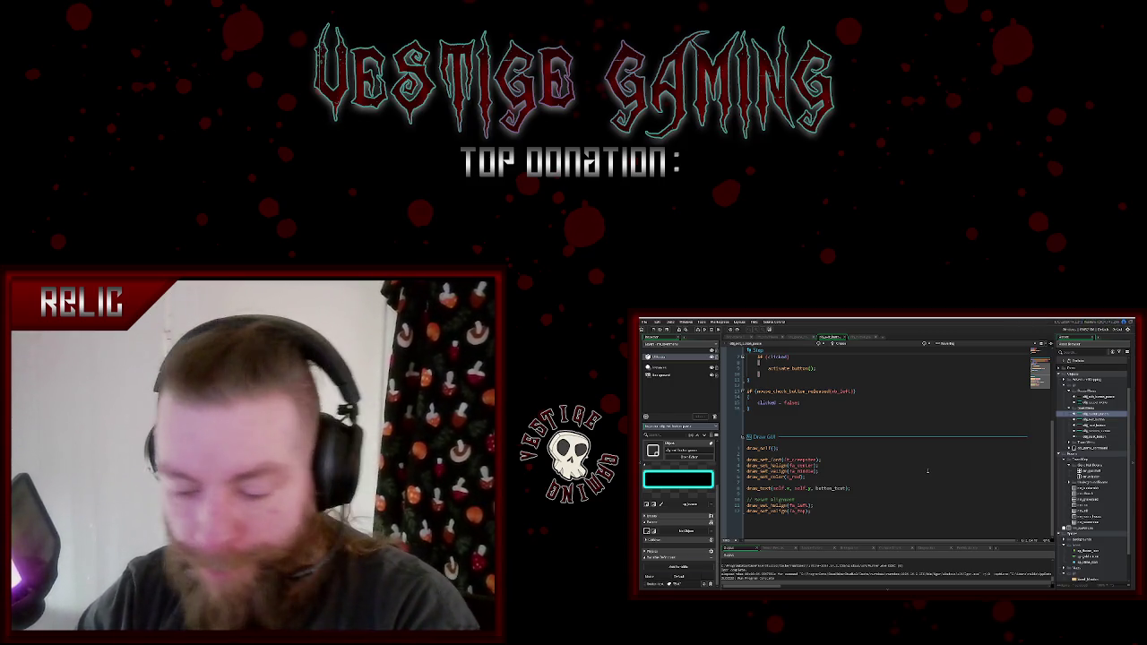
key("F5")
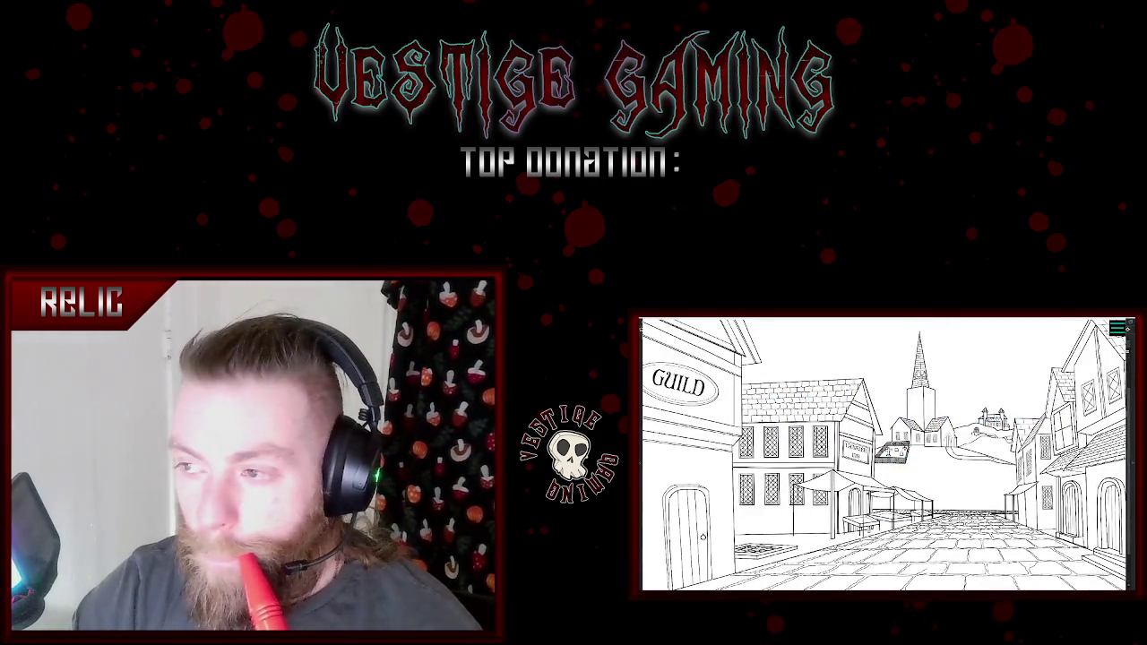
- Close the test game and change the draw_text argument to button_text via autocomplete
left_click(884, 492)
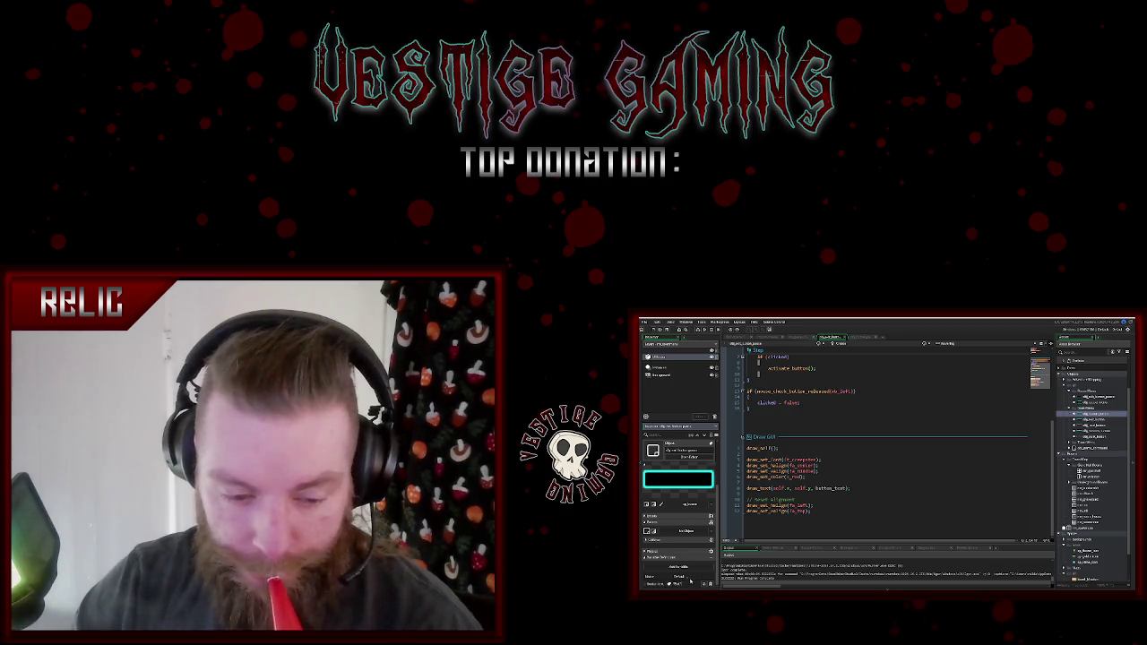
left_click(829, 519)
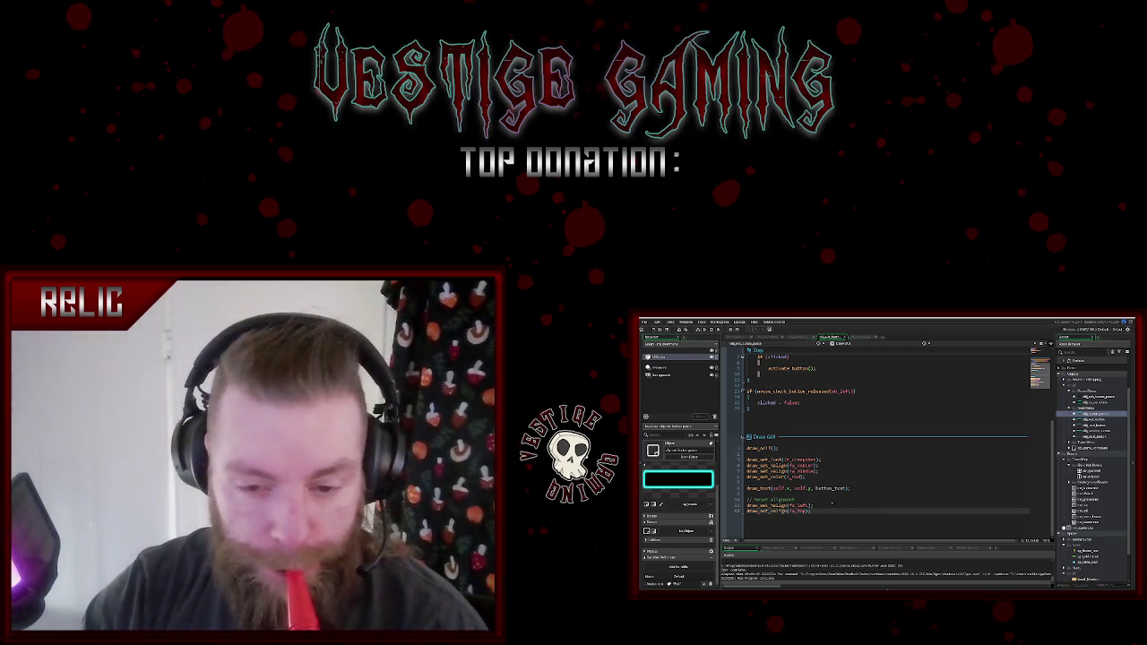
left_click(730, 488)
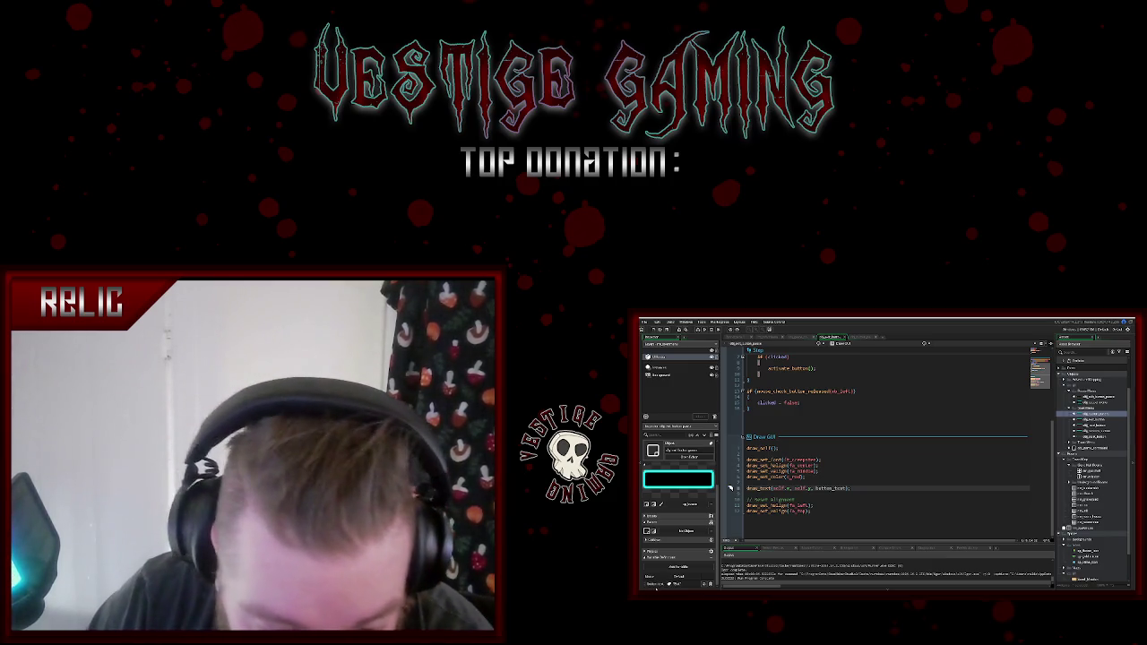
left_click(662, 584)
left_click(829, 488)
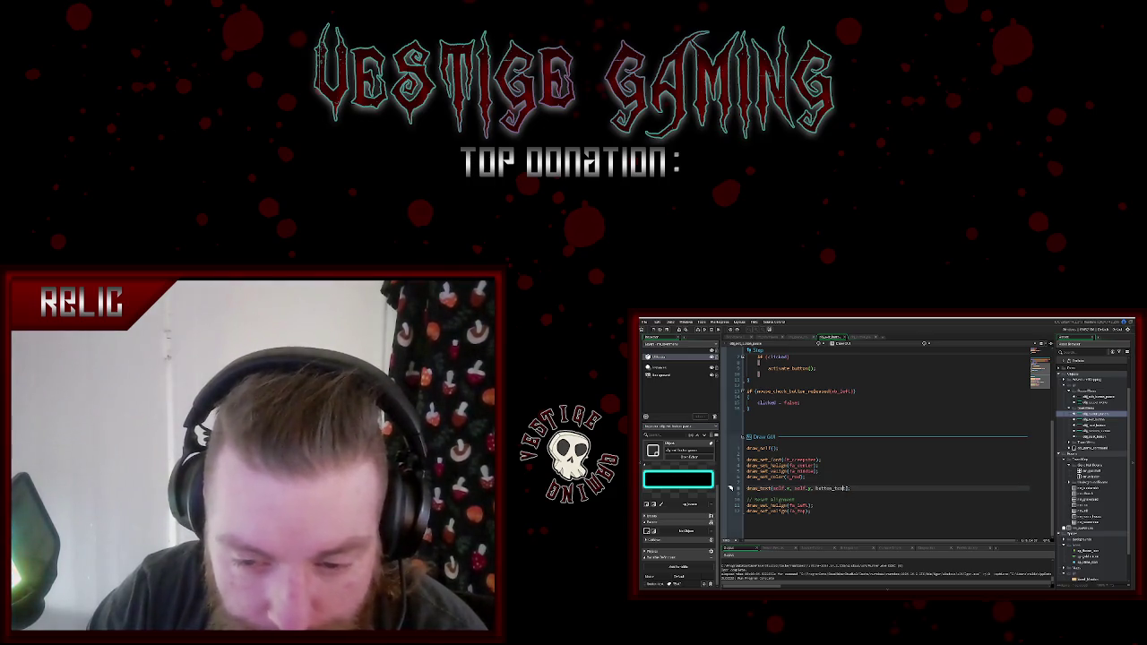
double_click(830, 489)
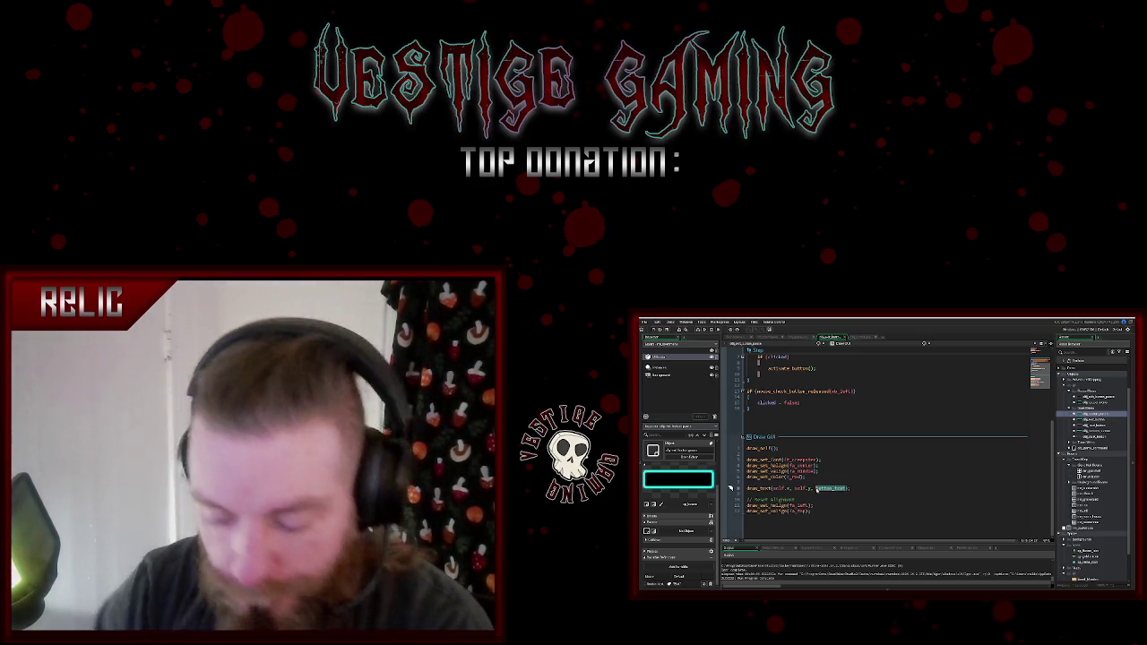
type("bu")
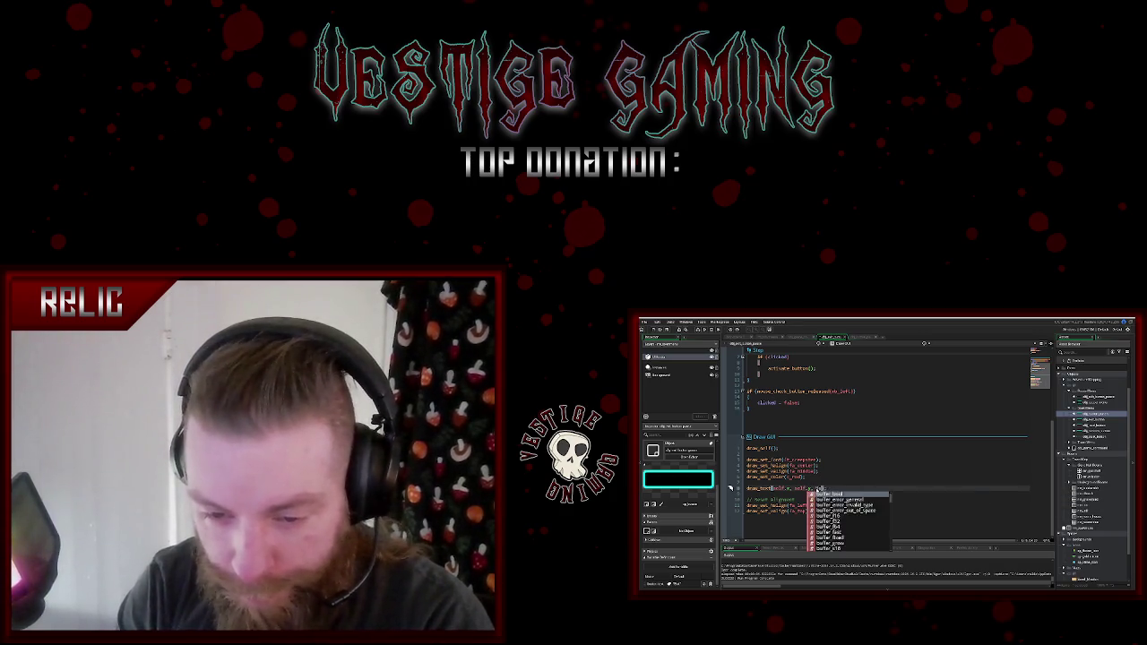
type("tton_t")
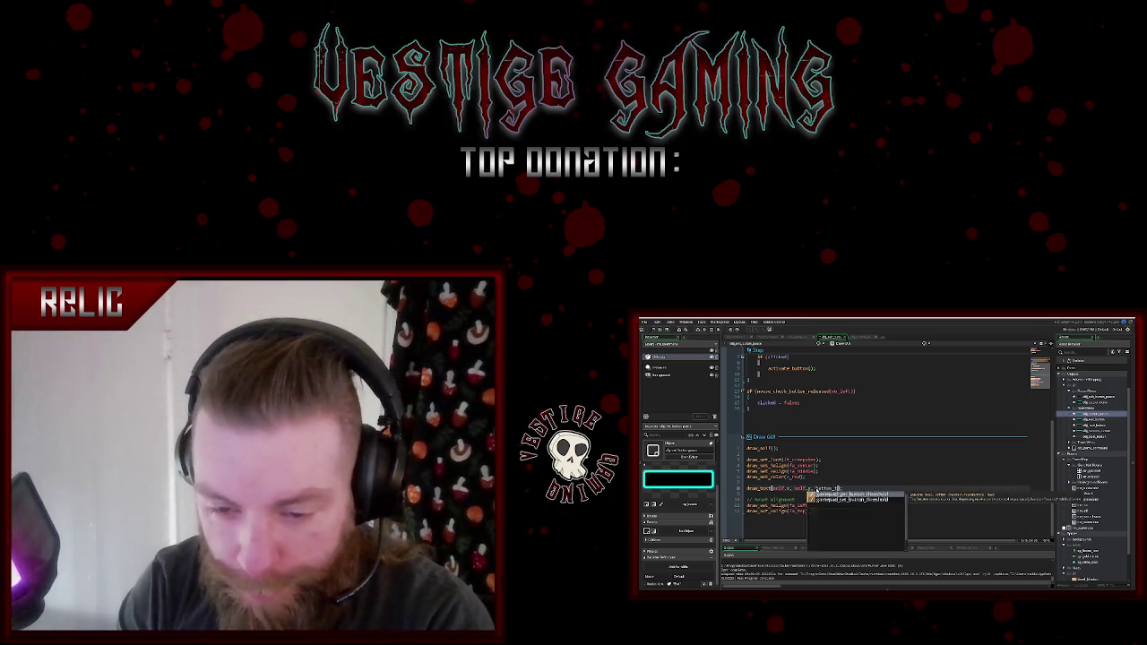
type("ext")
left_click(819, 465)
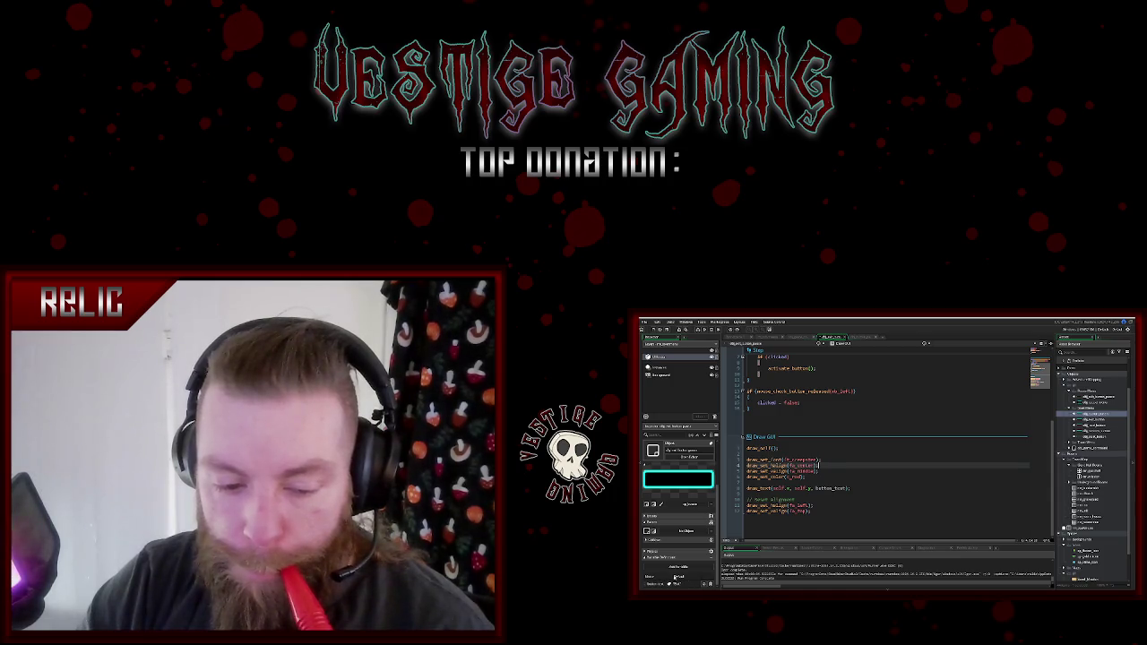
- Remove the empty Draw event, then test-run the game and close it
right_click(706, 527)
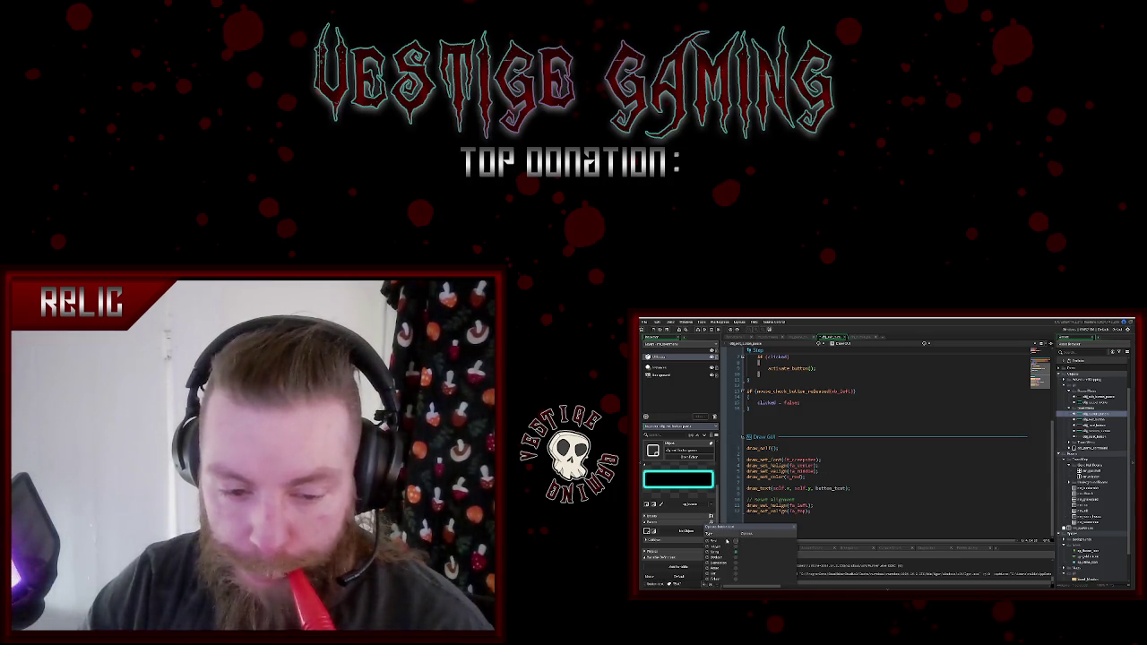
left_click(877, 521)
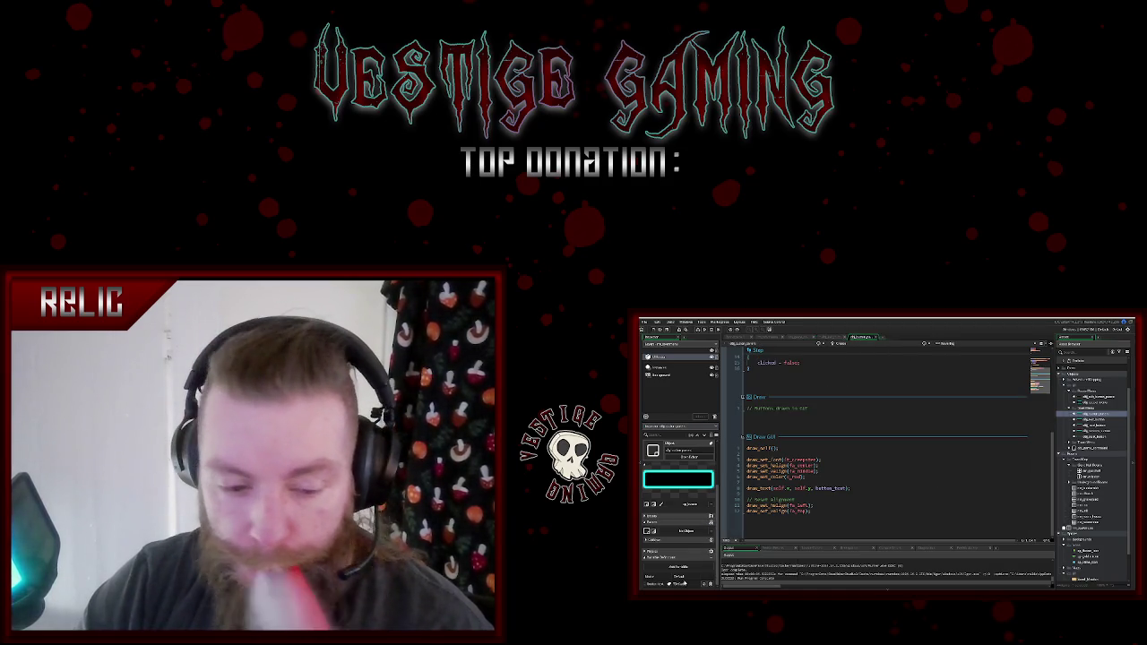
left_click(704, 585)
left_click(866, 507)
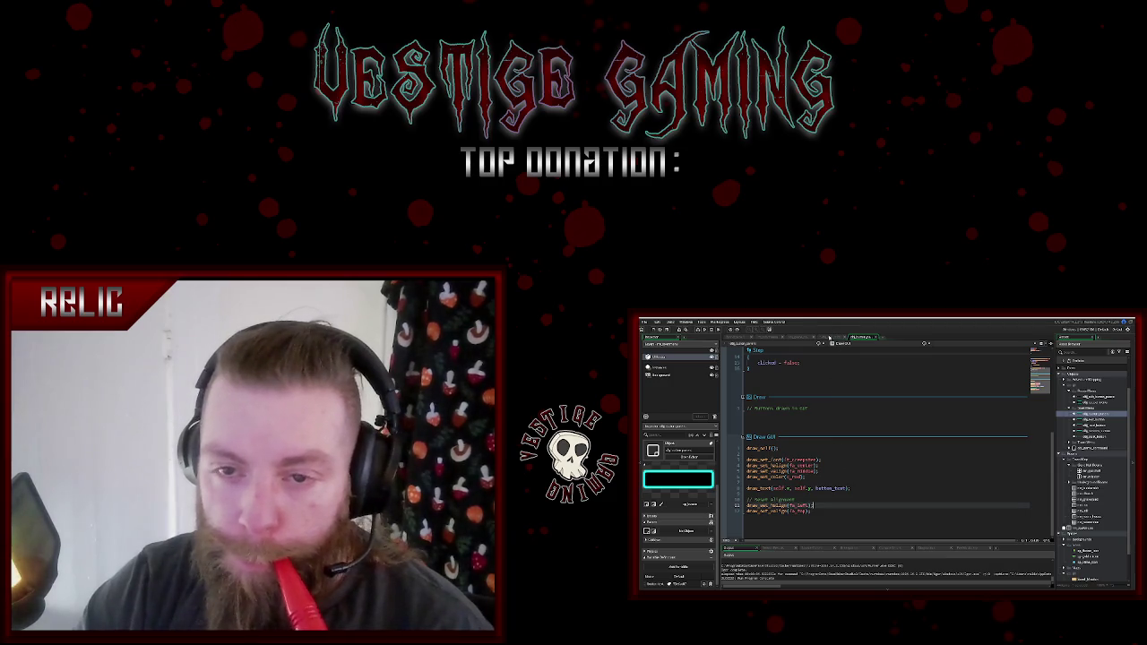
key("ctrl+z")
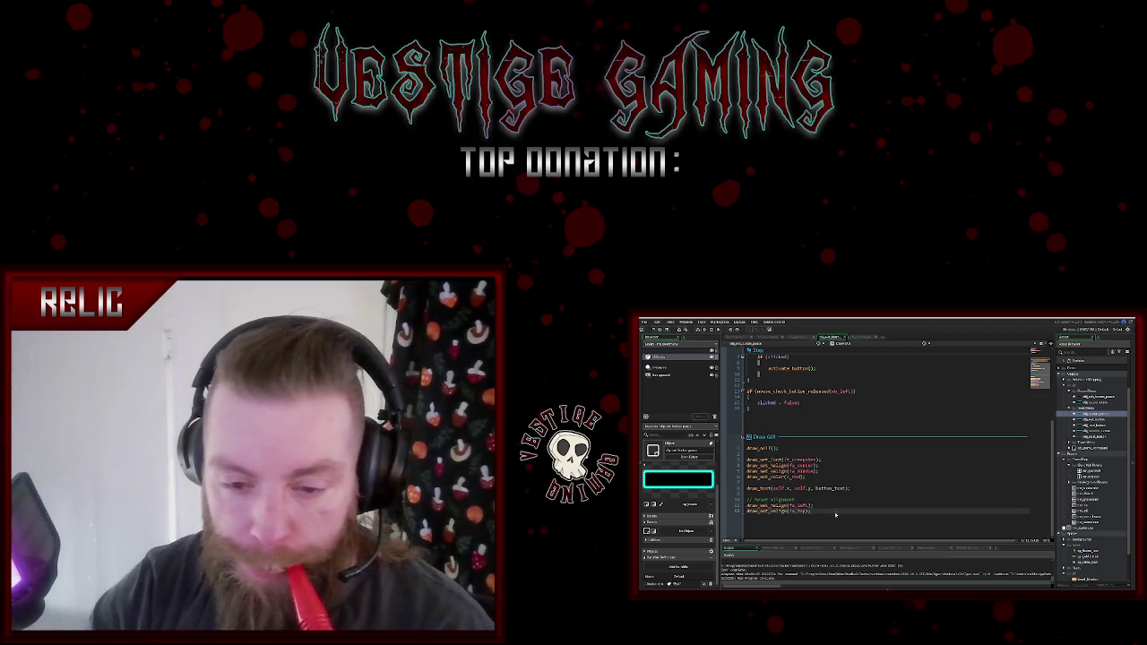
left_click(868, 487)
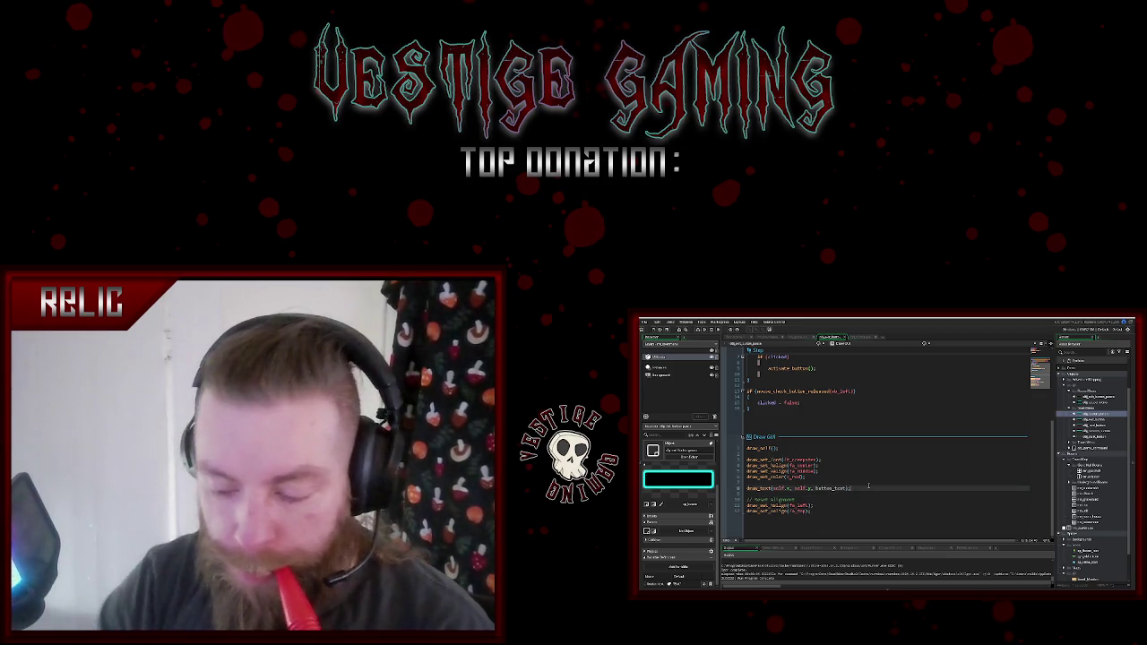
key("F5")
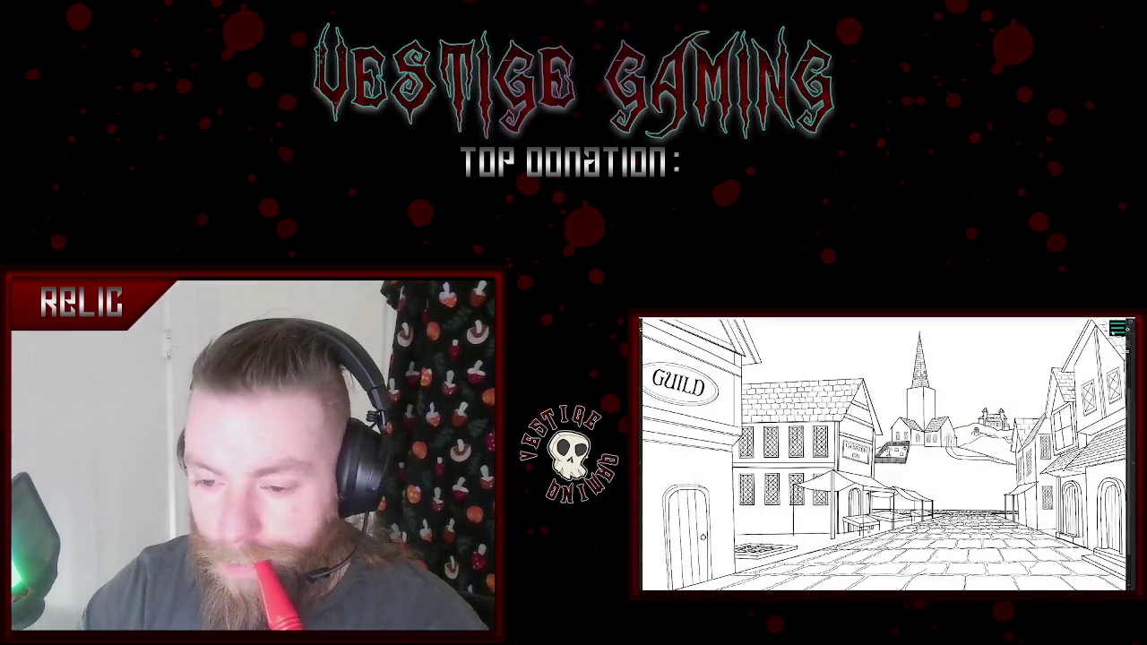
key("Escape")
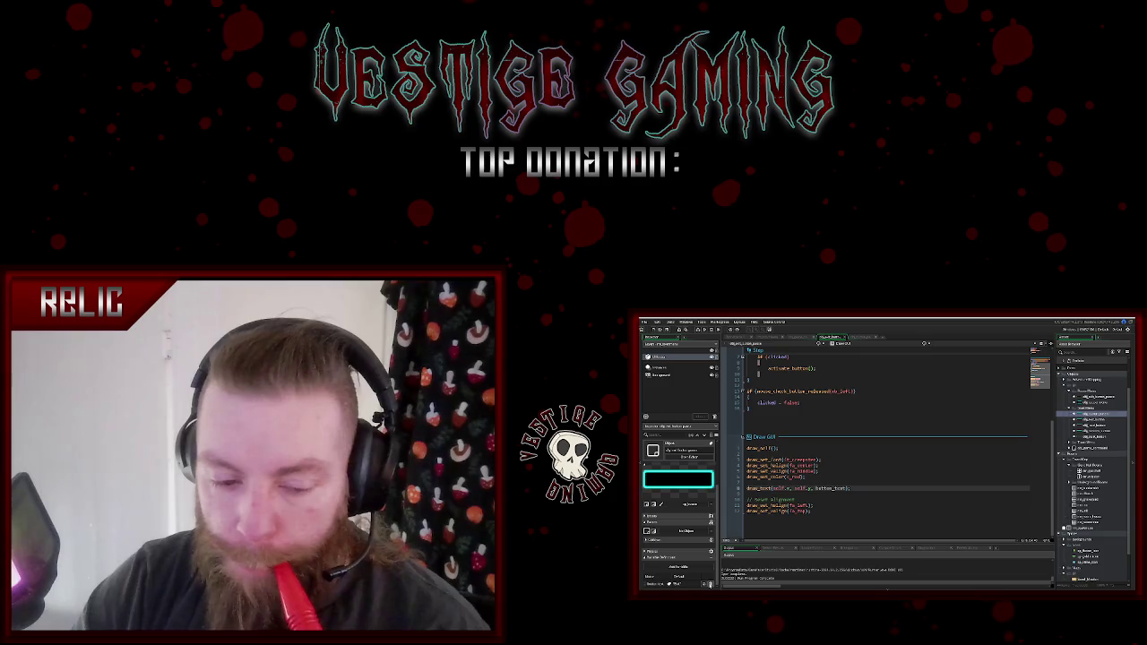
- Add the line button_text = "Text" below clicked = false in the Create code
scroll(704, 581, "up", 2)
left_click(790, 447)
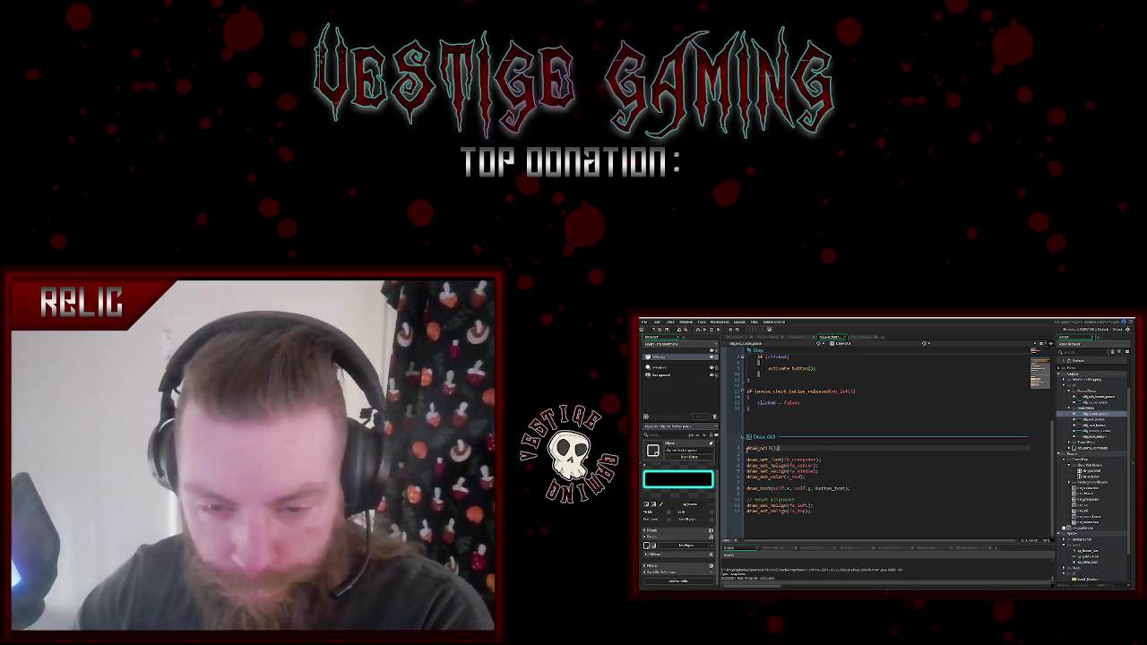
scroll(784, 396, "up", 7)
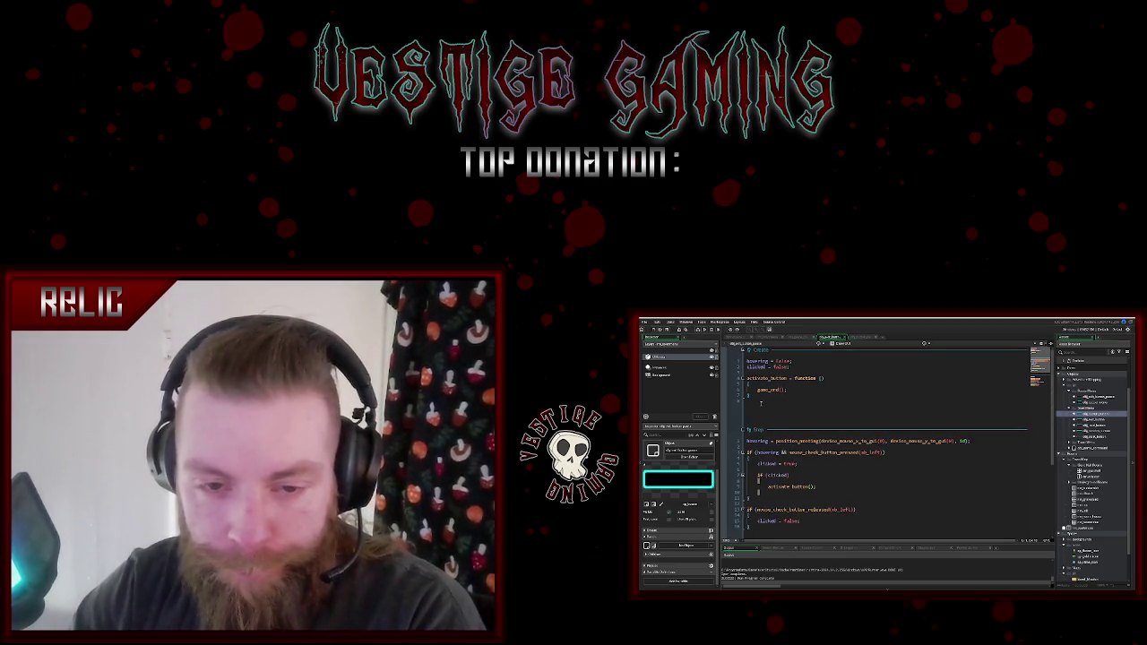
left_click(760, 402)
left_click(802, 369)
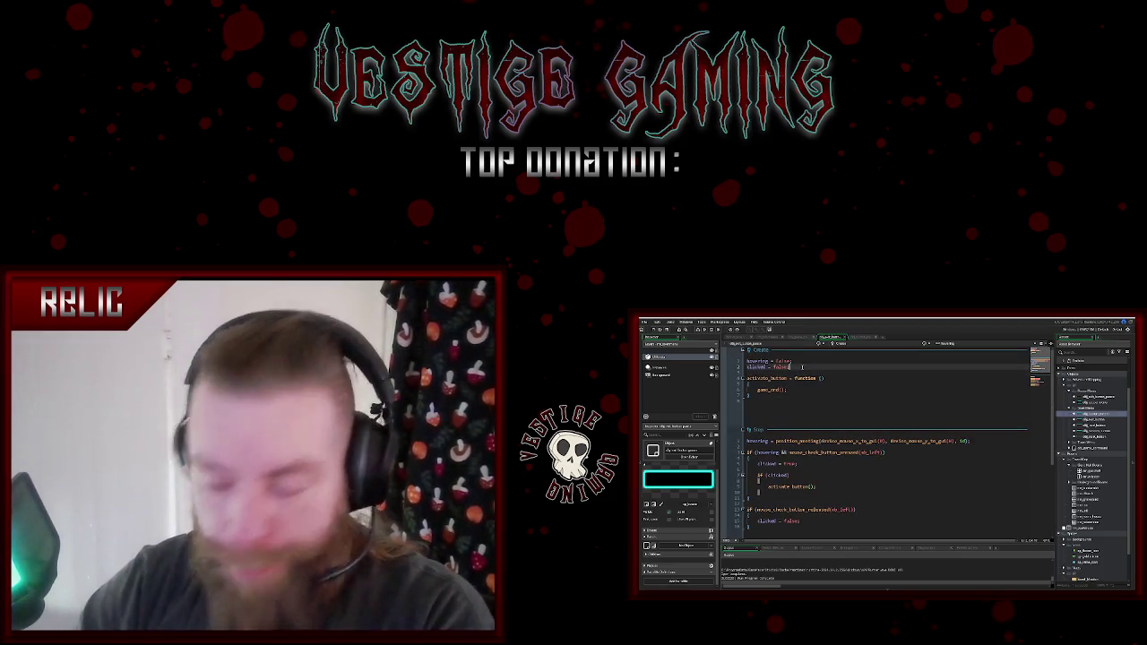
key("Return")
type("button")
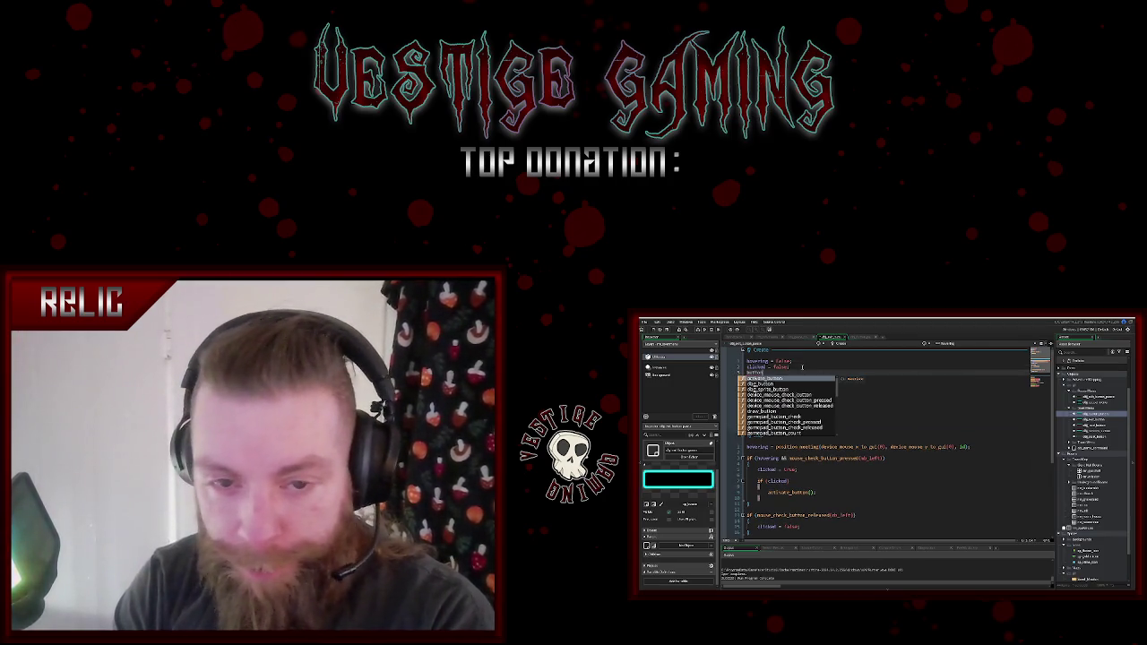
type("_text = ")
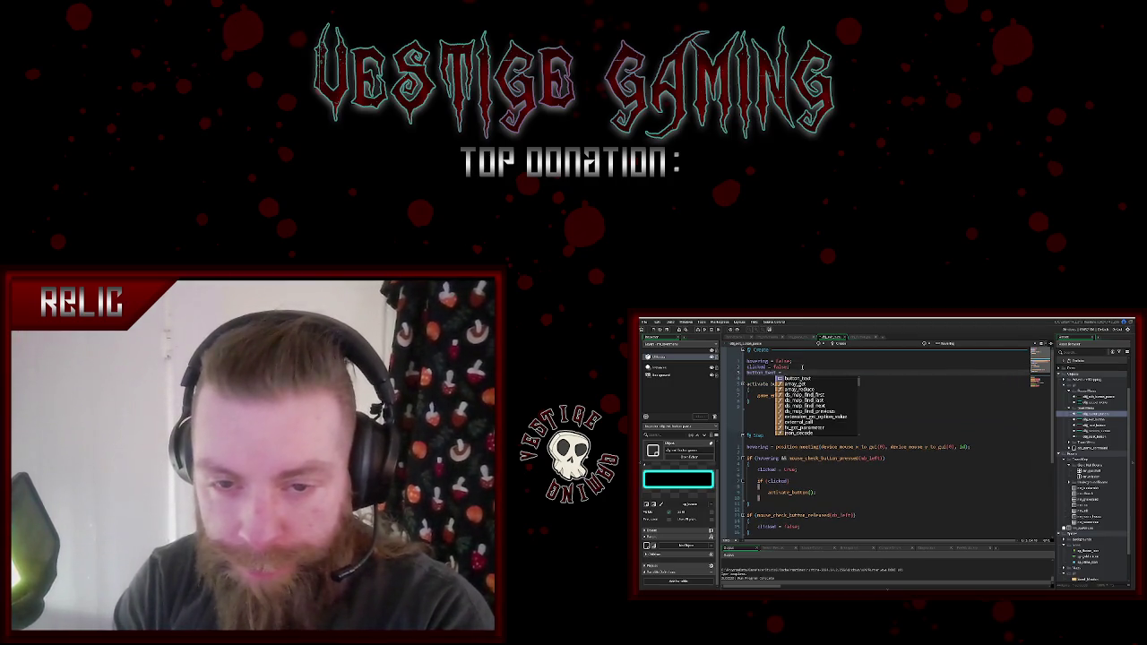
type("\"Ex")
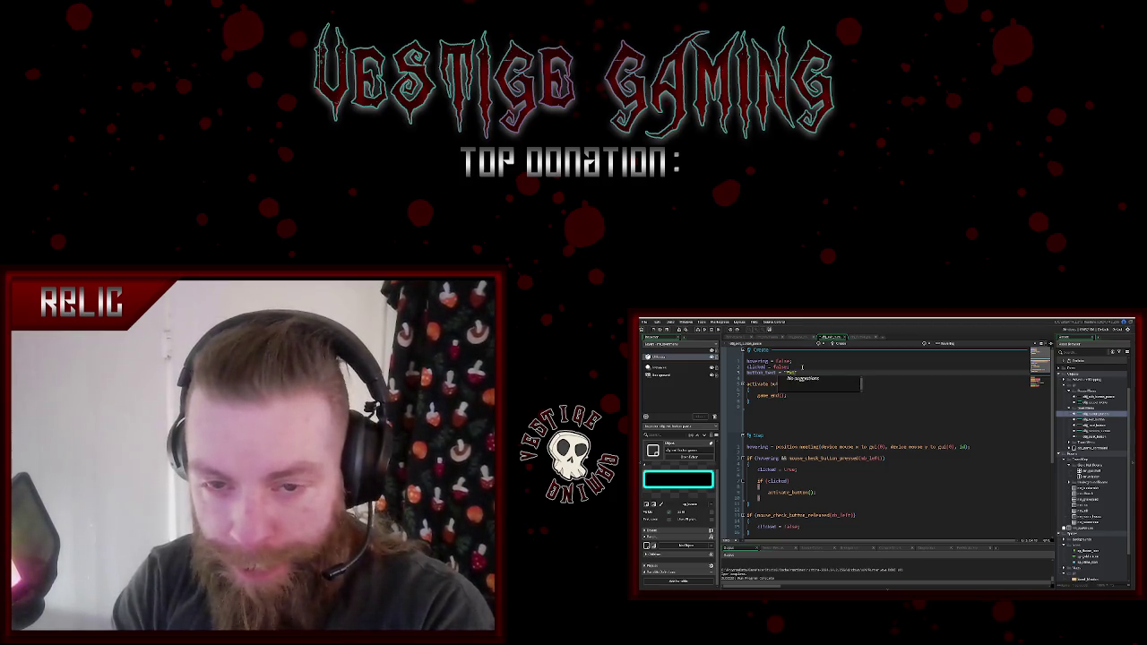
type("Text\"")
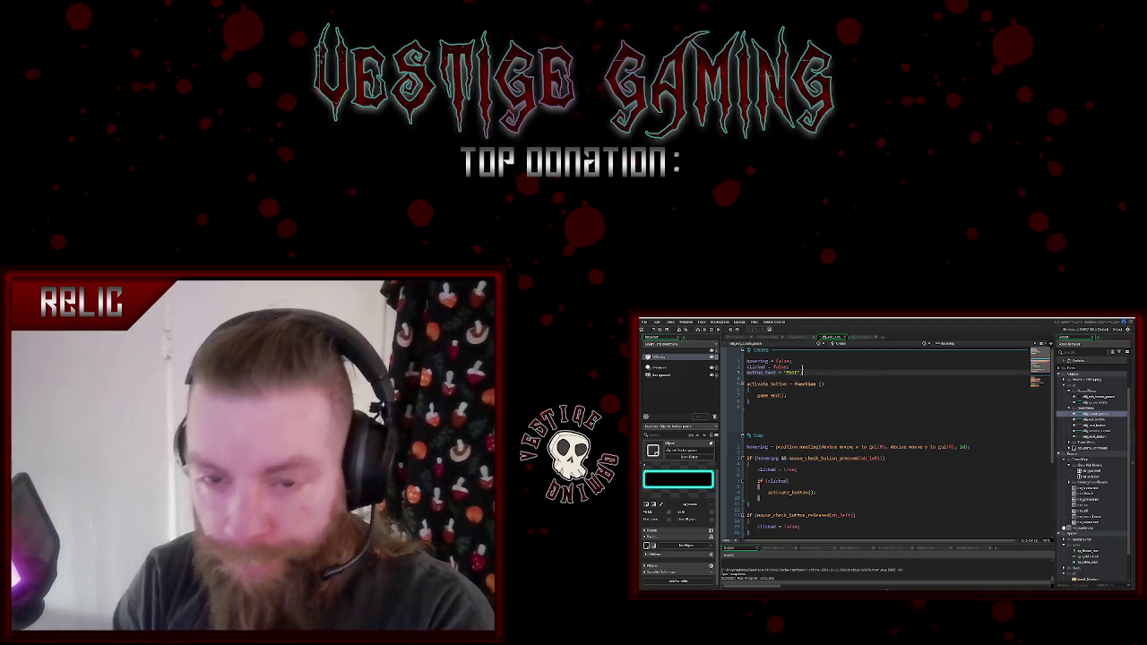
- Test-run the game to check the menu panel, then select the button_text line in Create
scroll(892, 442, "down", 5)
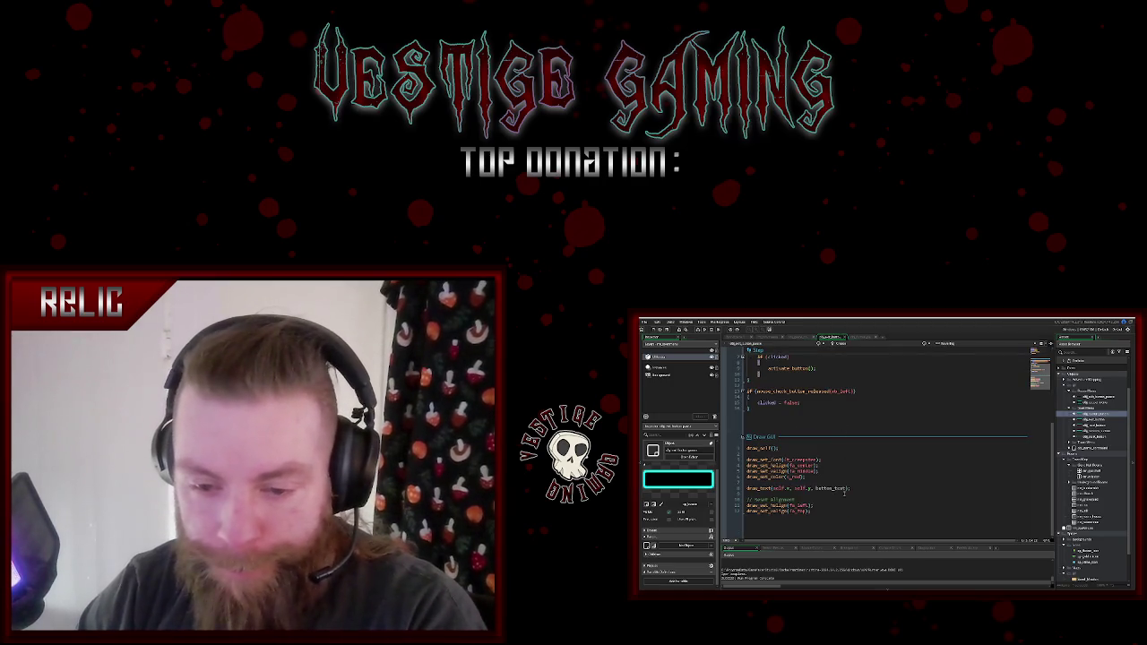
left_click(830, 489)
left_click(904, 476)
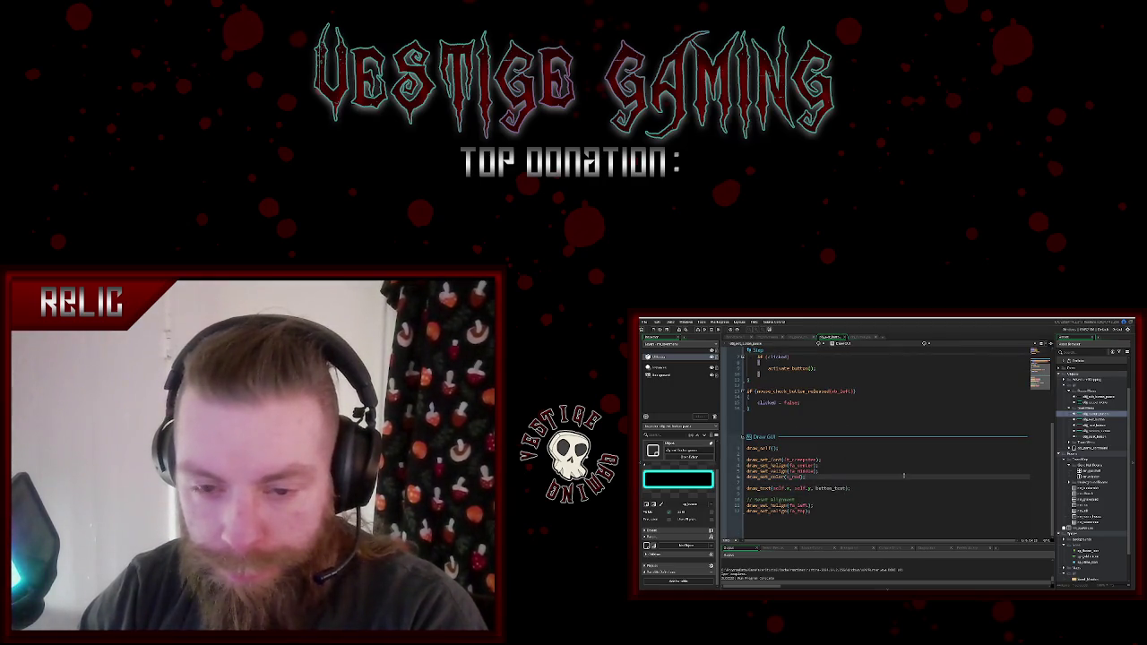
key("F5")
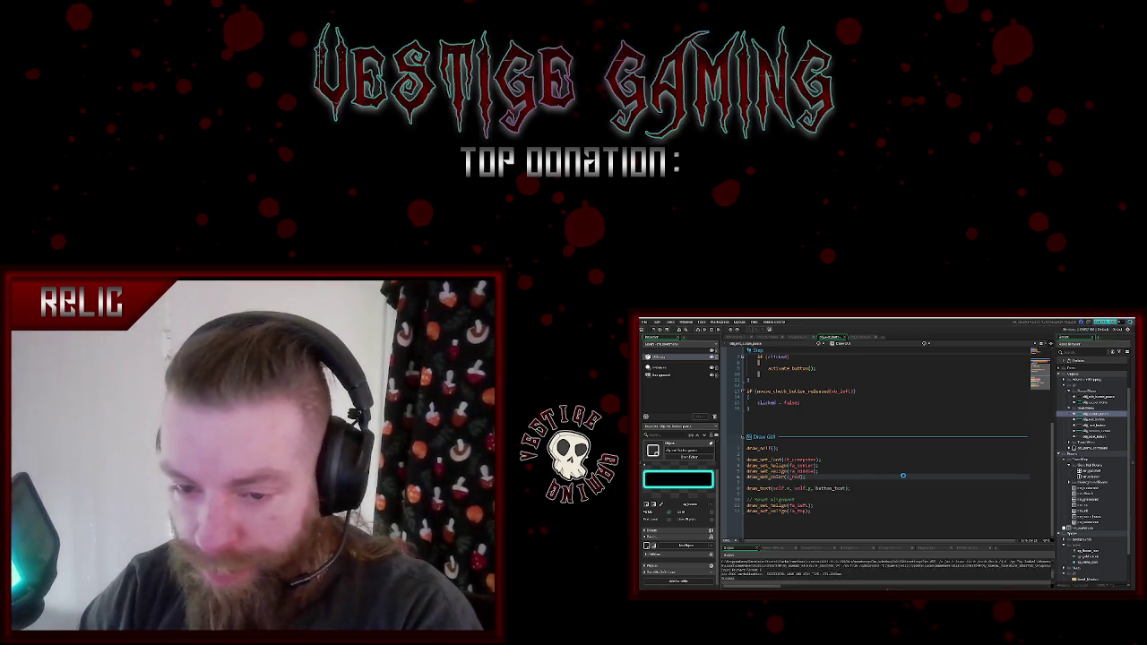
left_click(900, 462)
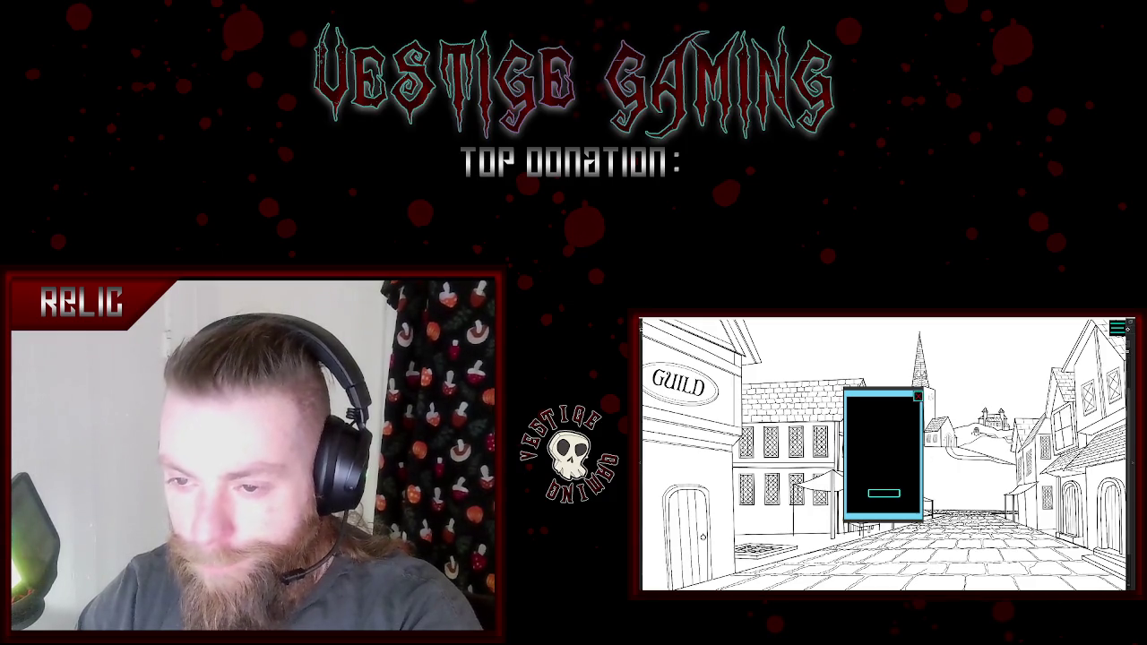
left_click(917, 395)
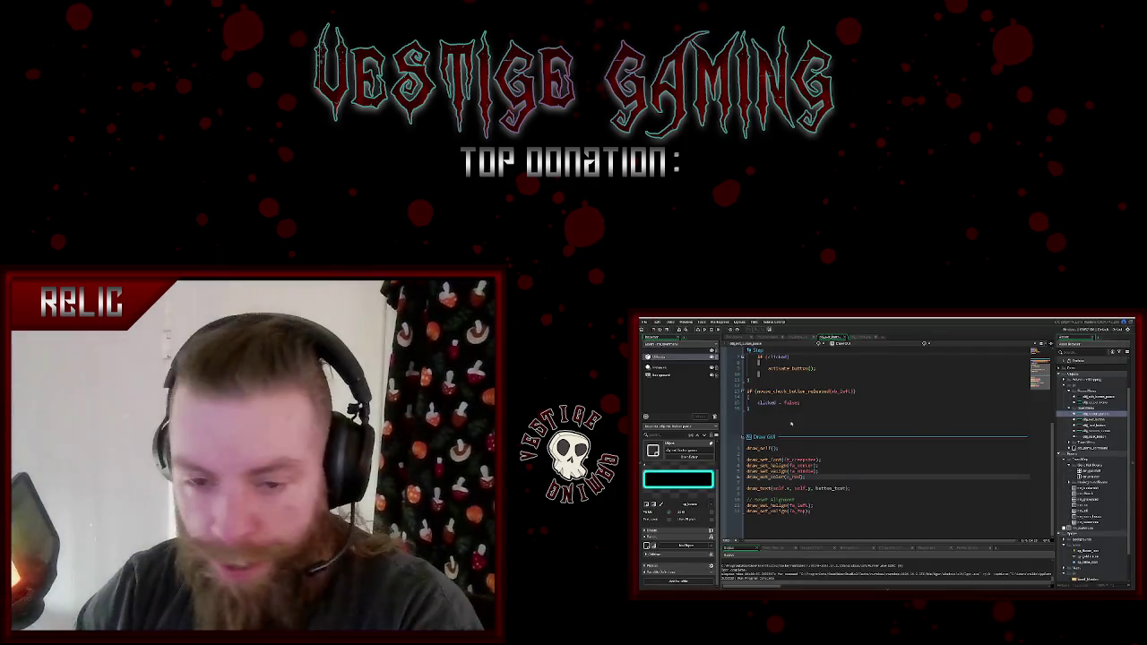
left_click_drag(804, 372, 747, 372)
- Move the button_text assignment from Create to above draw_self() in Draw GUI, then test-run
key("BackSpace")
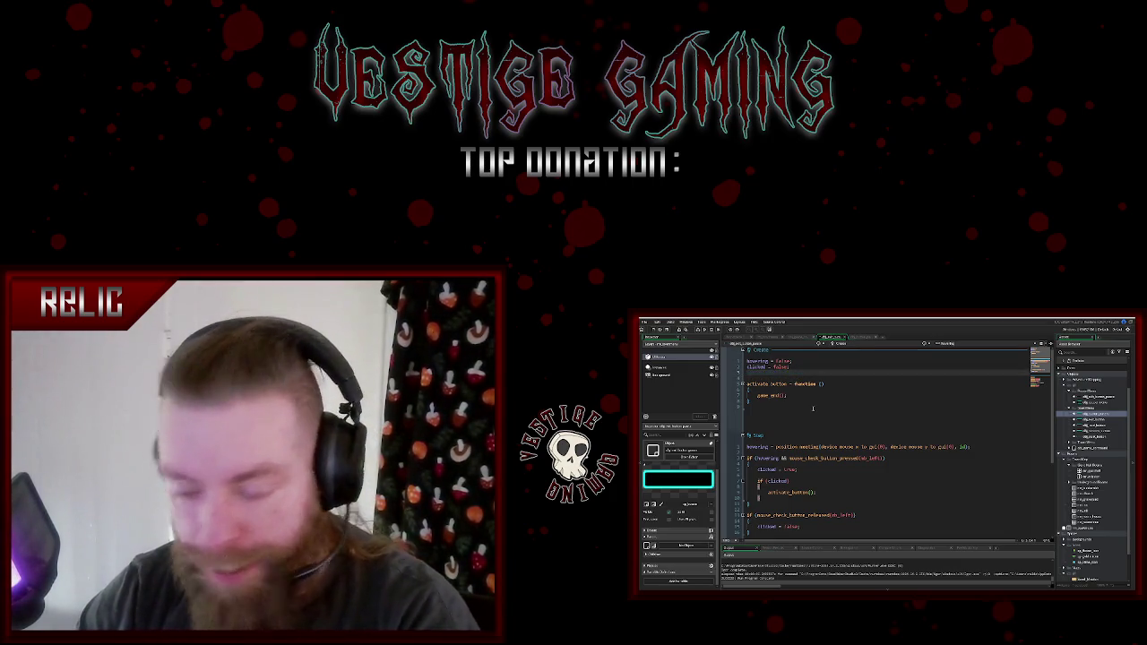
scroll(812, 408, "down", 5)
left_click(781, 448)
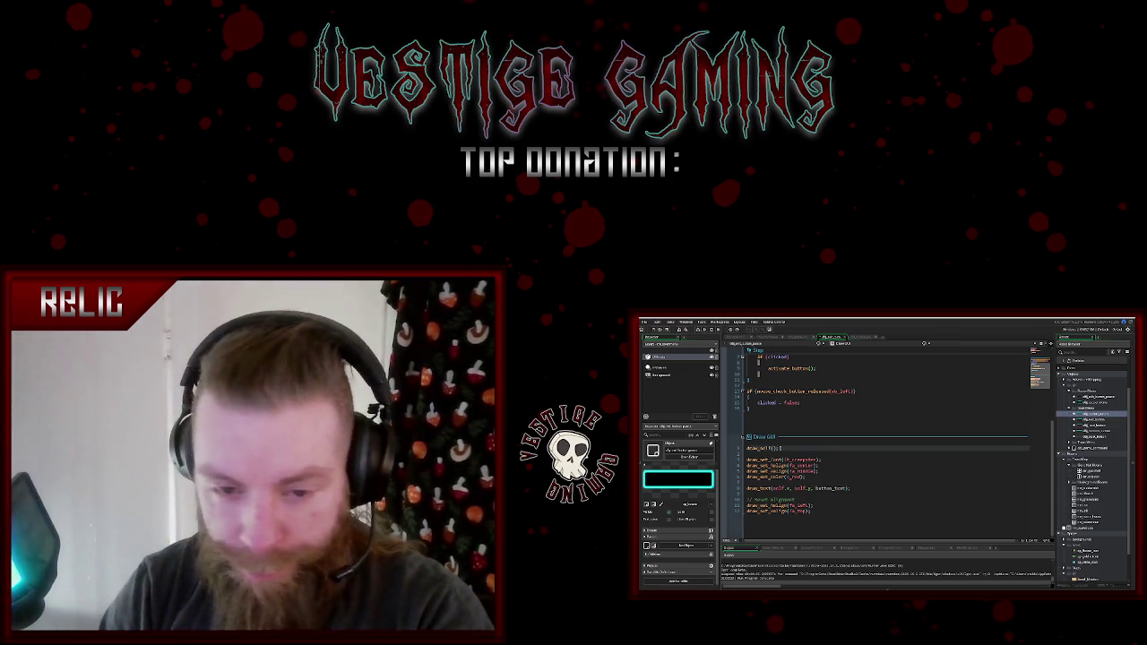
left_click(772, 448)
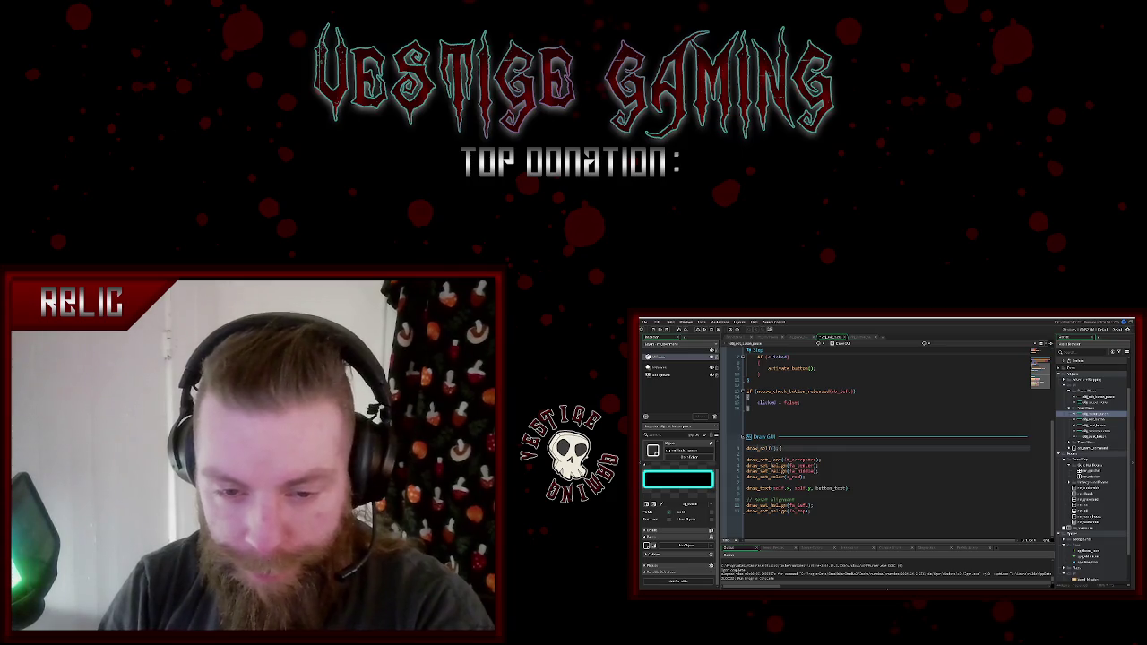
key("ctrl+v")
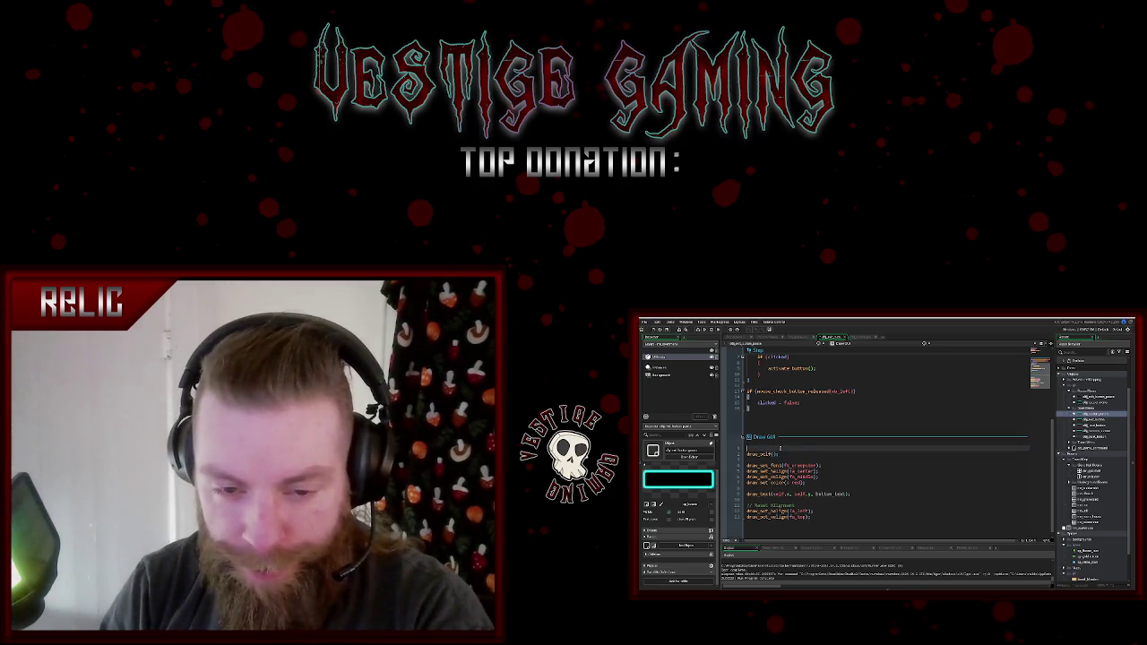
left_click(845, 465)
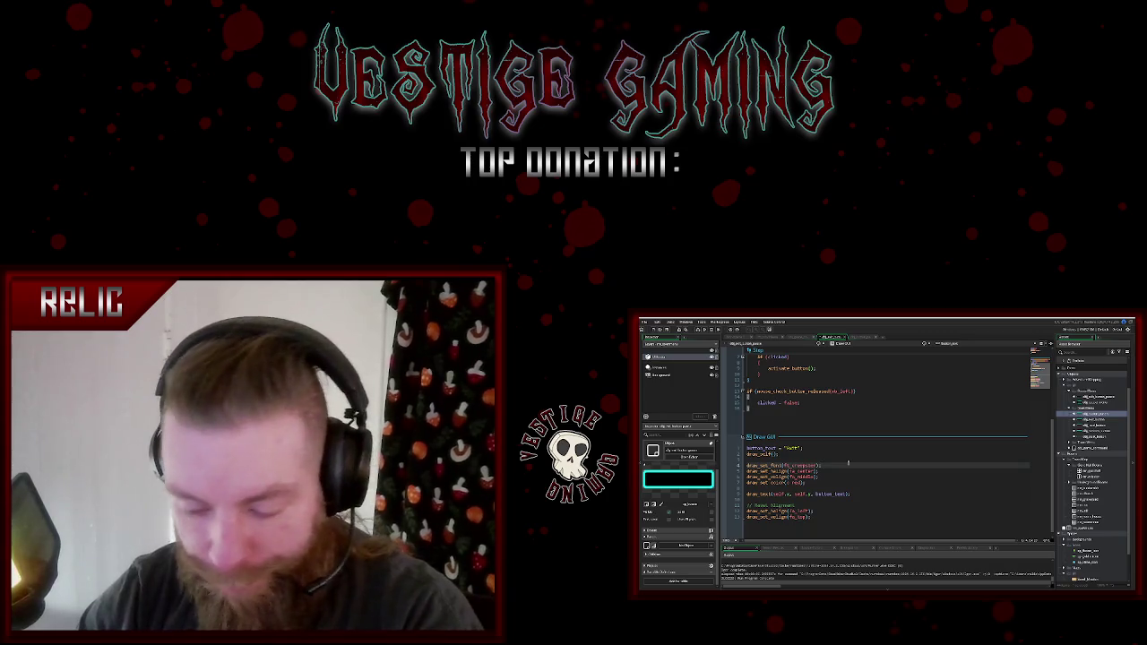
left_click(858, 466)
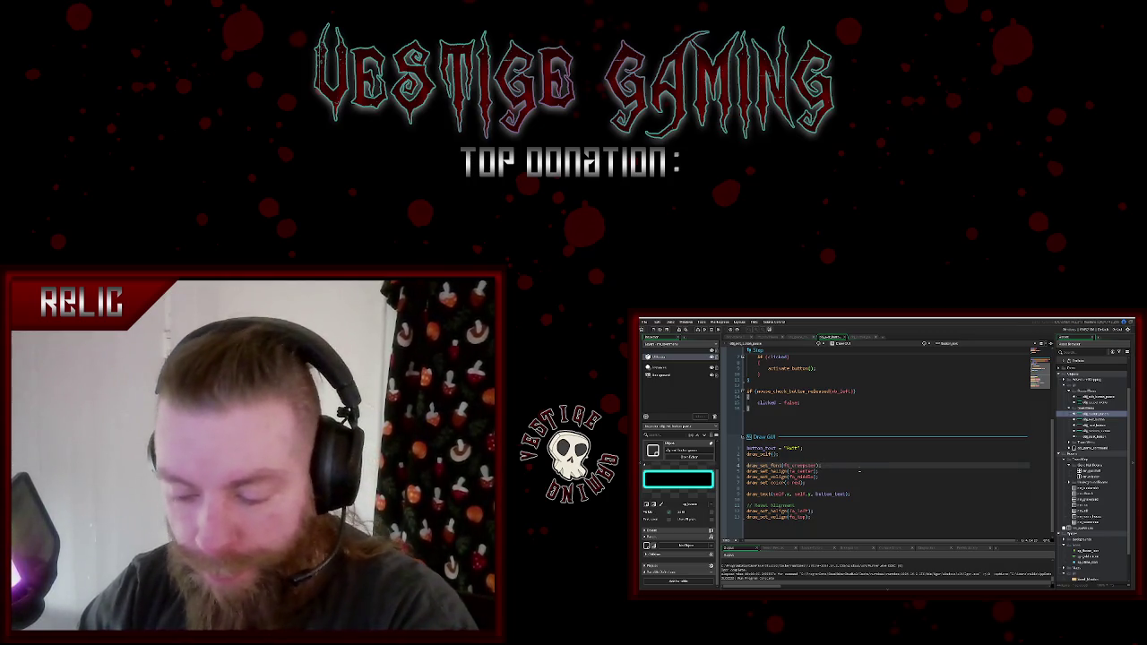
key("F5")
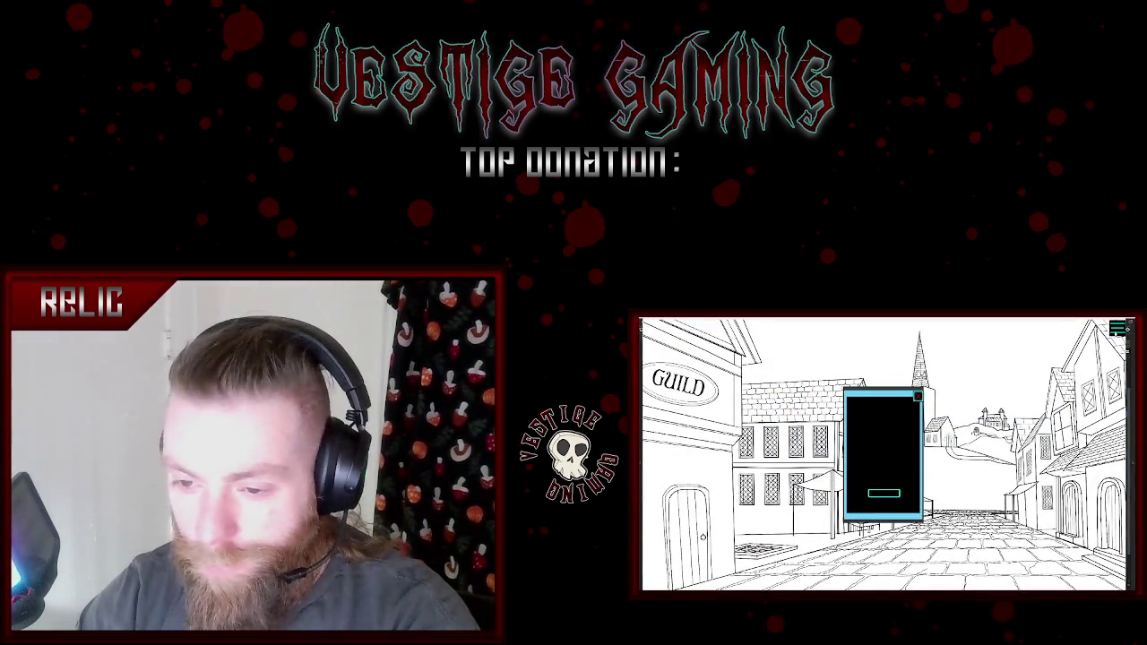
key("alt+F4")
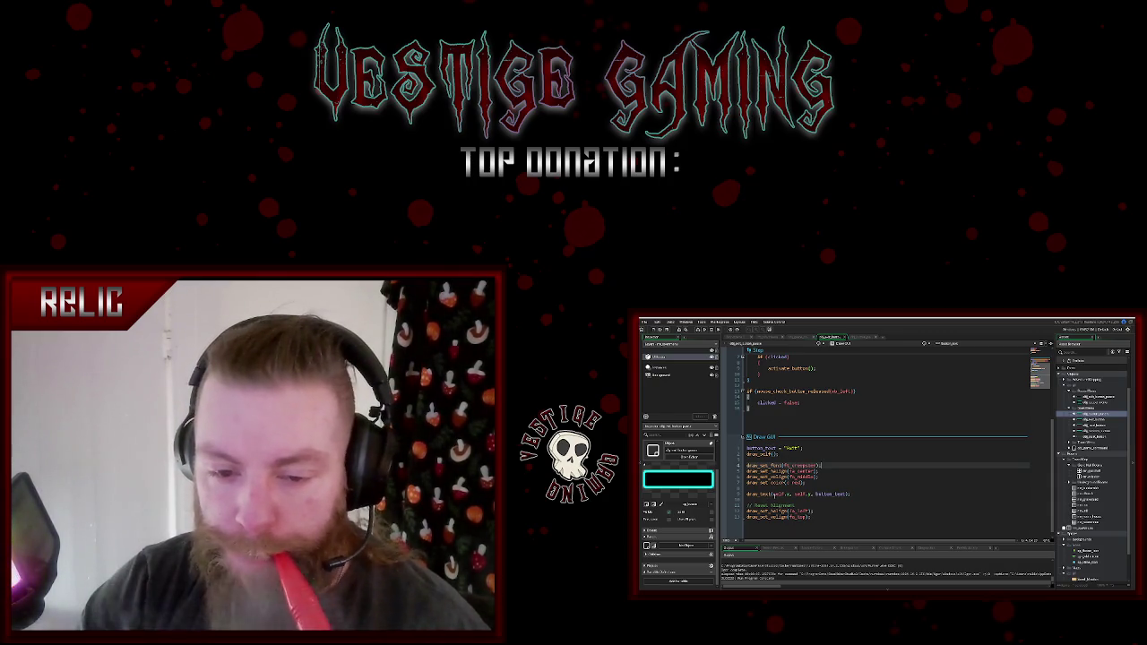
- Comment out the Draw GUI text-drawing lines with Ctrl+K and test-run the game again
left_click(861, 493)
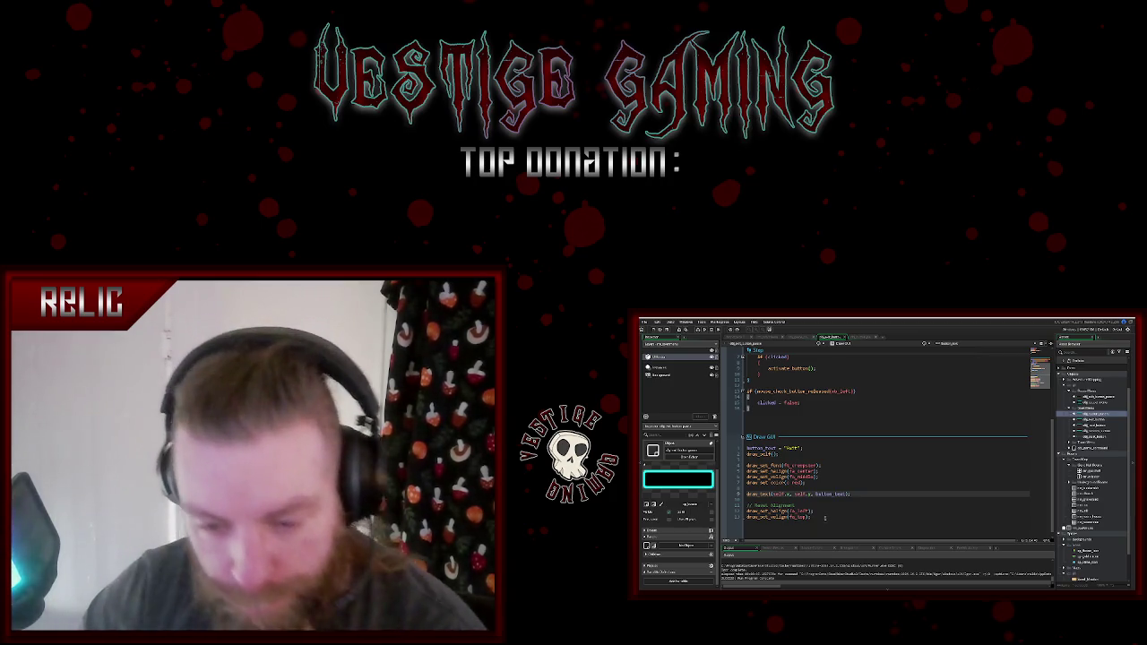
mouse_move(820, 517)
left_mouse_down()
mouse_move(753, 492)
mouse_move(742, 446)
left_mouse_up()
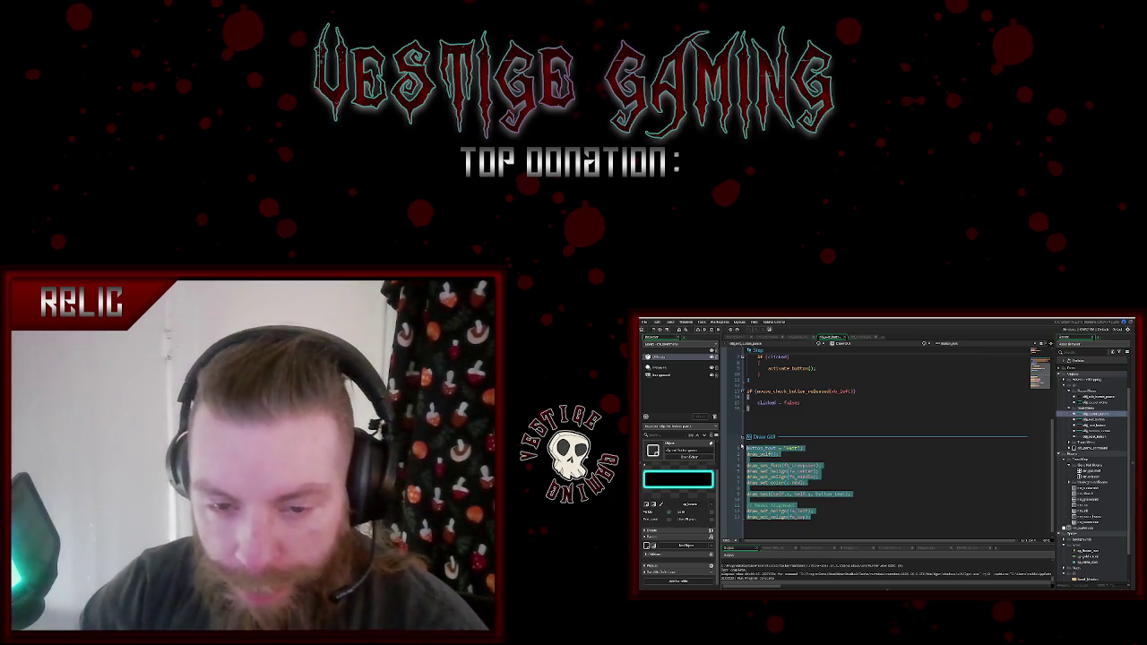
key("ctrl+k")
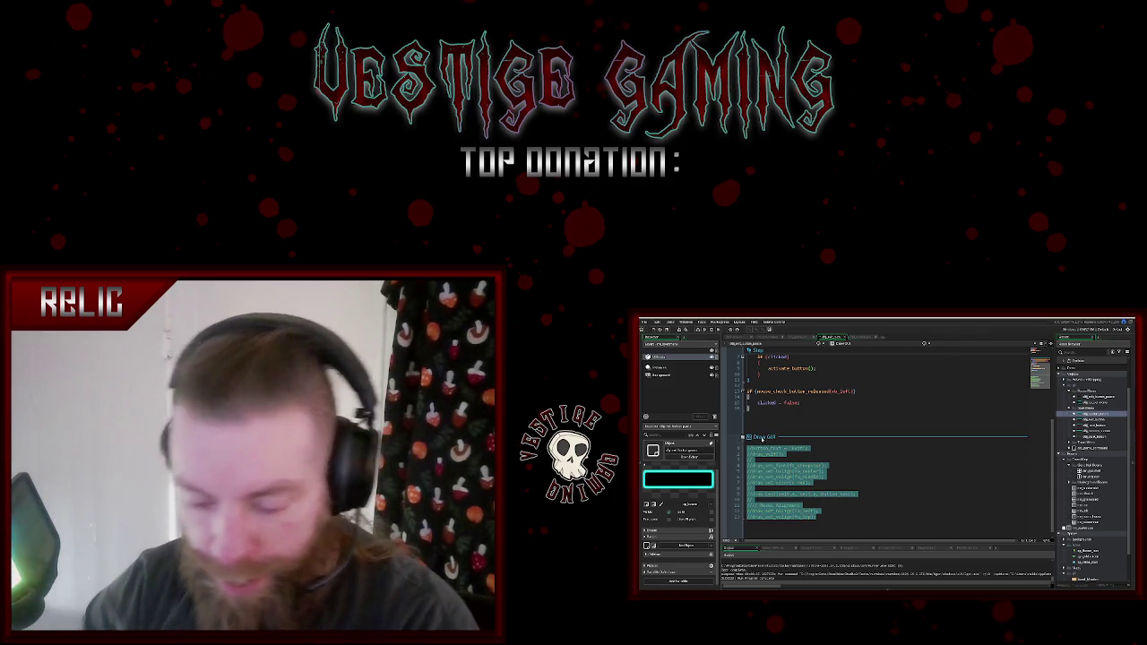
key("F5")
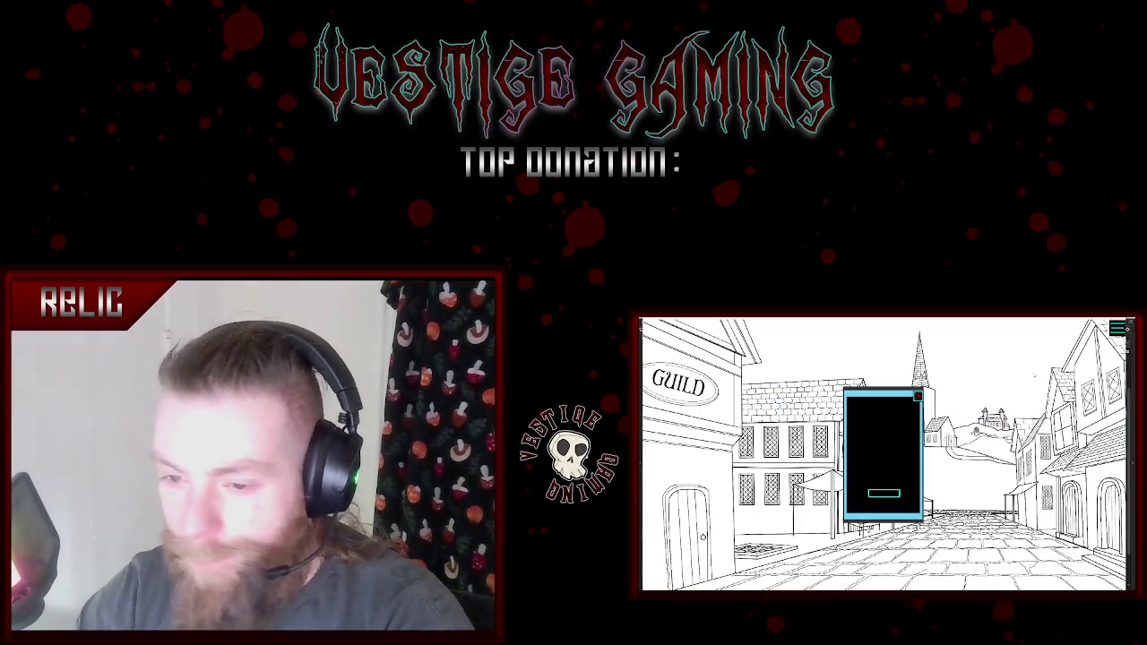
left_click(890, 494)
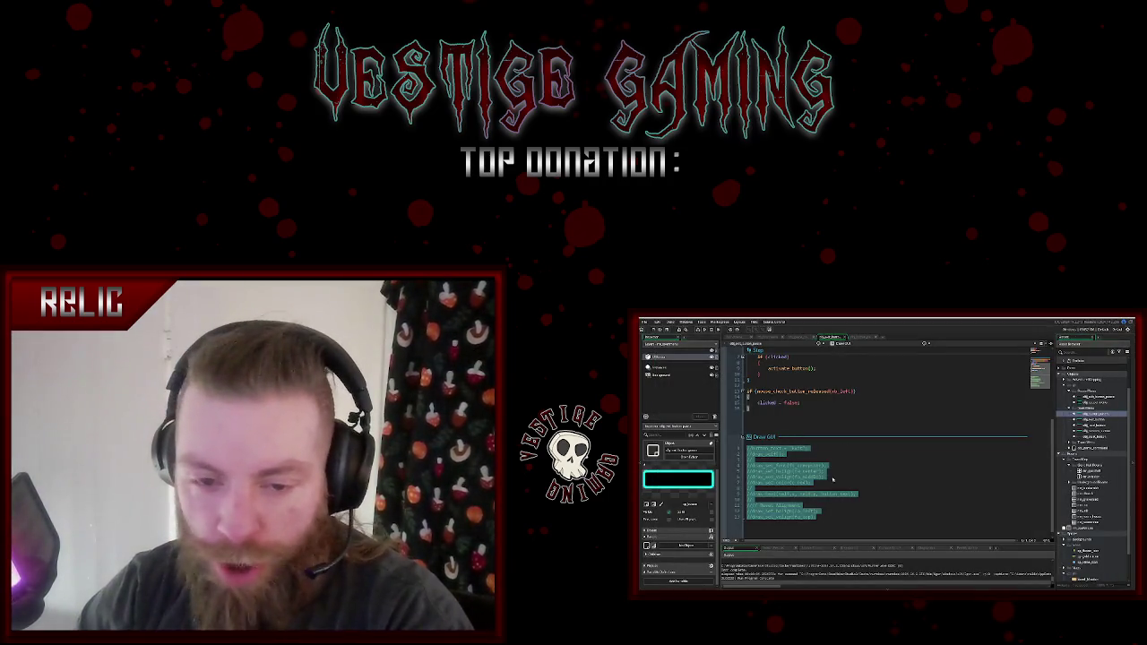
- Switch to the town scene room and select its Pause_Menu layer in the Layers panel
left_click(853, 473)
left_click(838, 517)
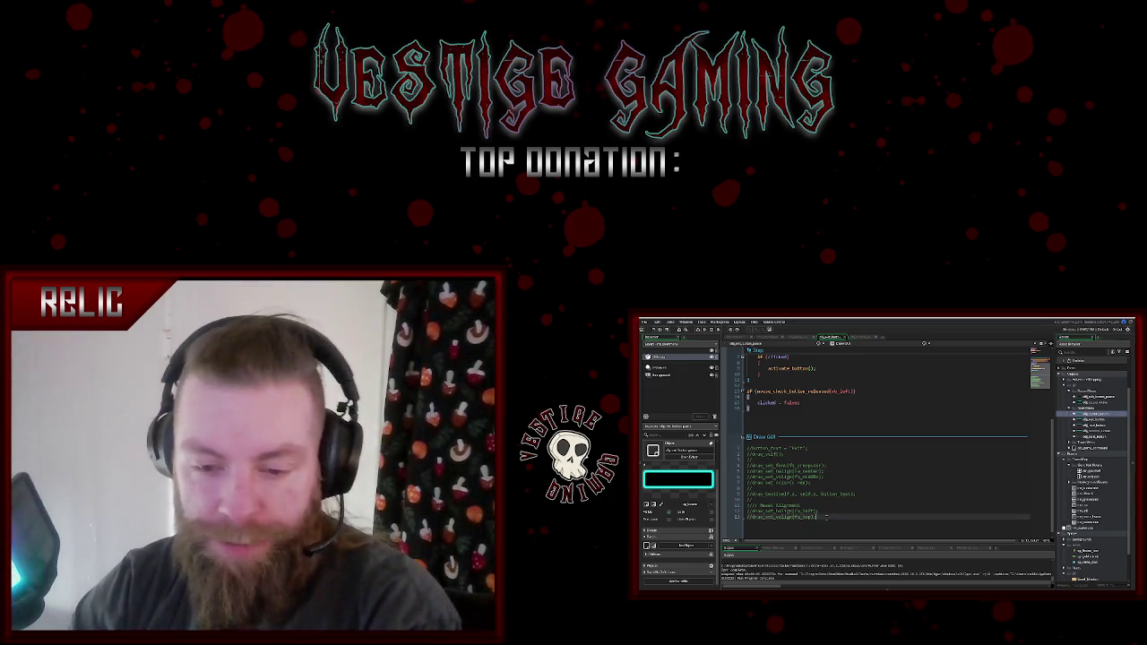
scroll(870, 463, "up", 5)
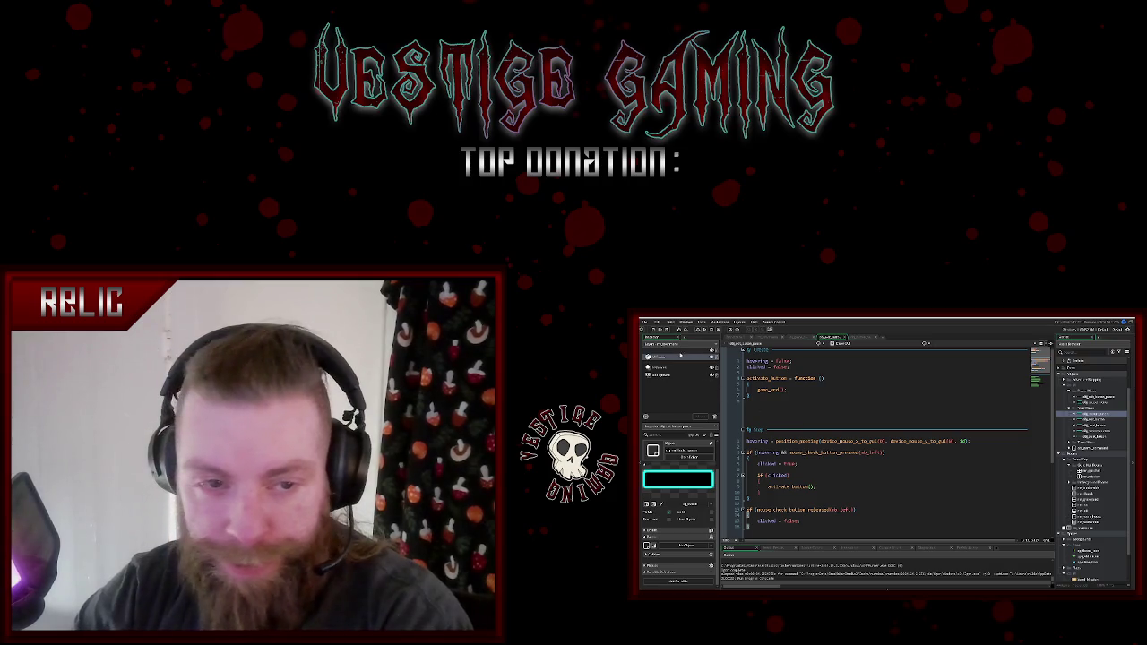
left_click(742, 337)
left_click(747, 377)
right_click(747, 375)
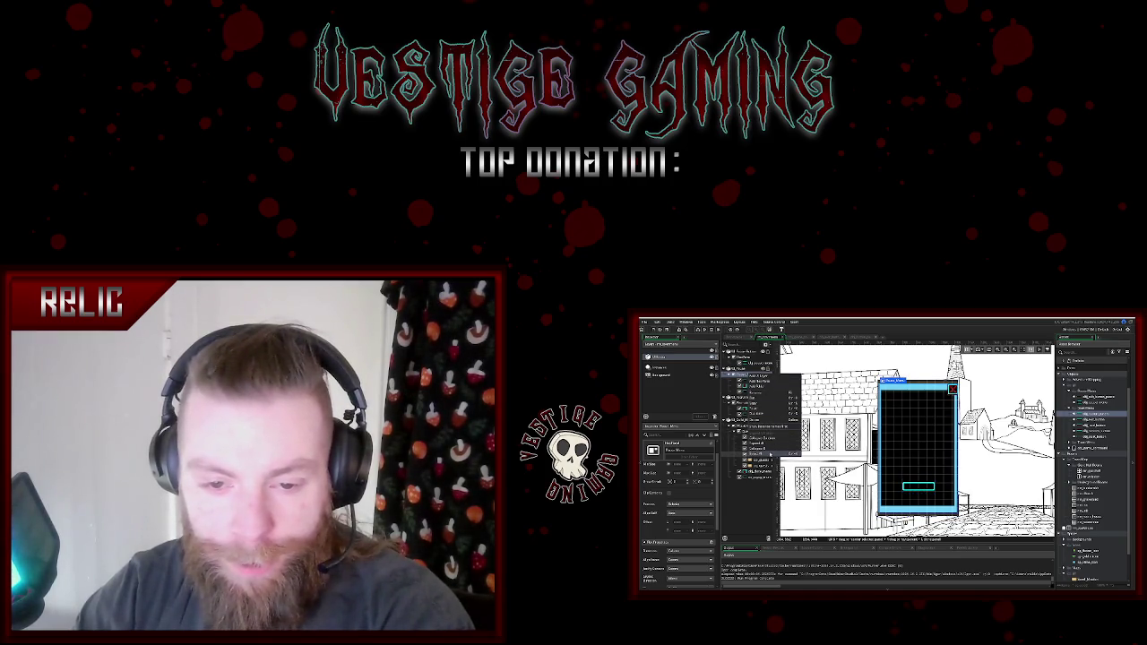
- Expand the asset tree entries, then bring up the 'gamemaker get current room' Google results
left_click(747, 507)
scroll(1099, 530, "down", 3)
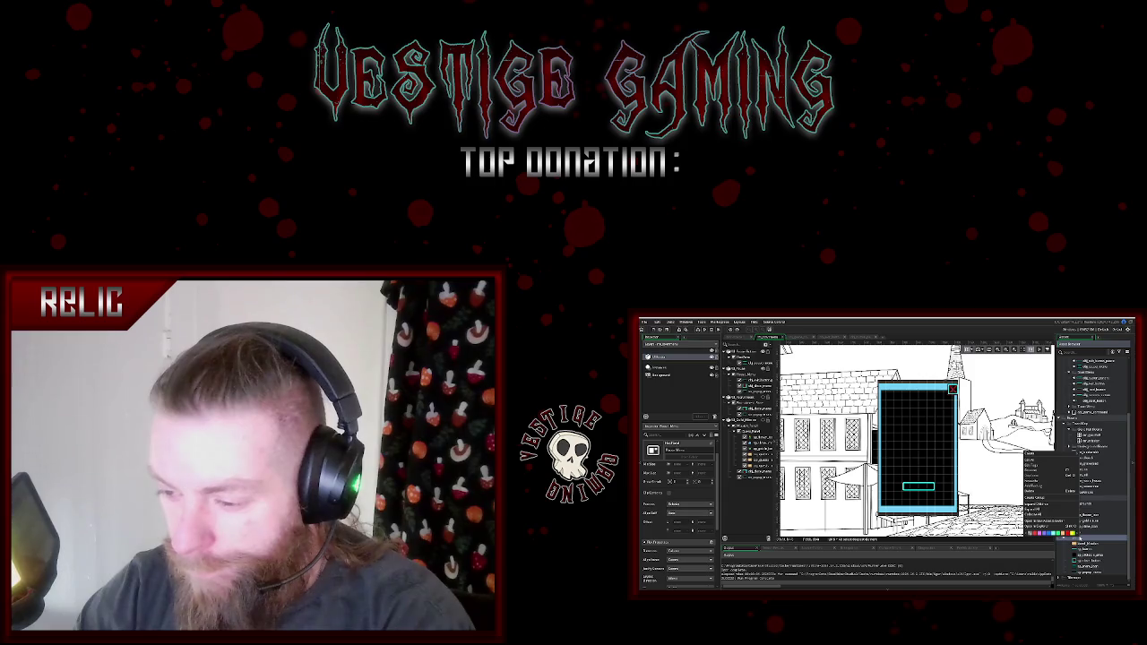
right_click(1026, 452)
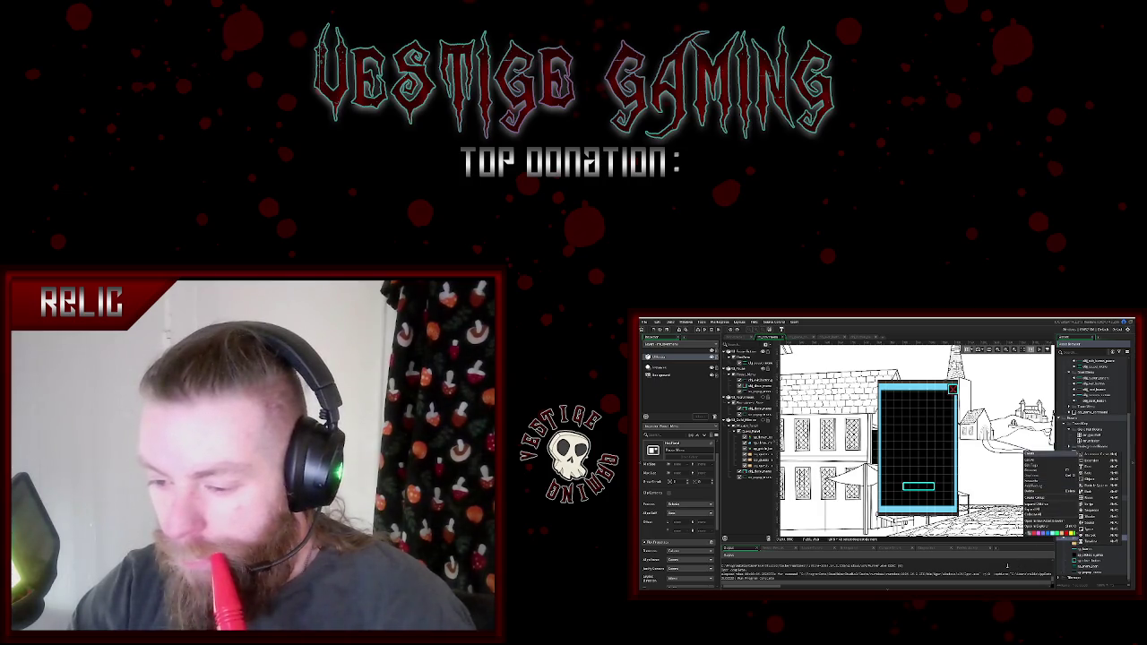
left_click(1067, 469)
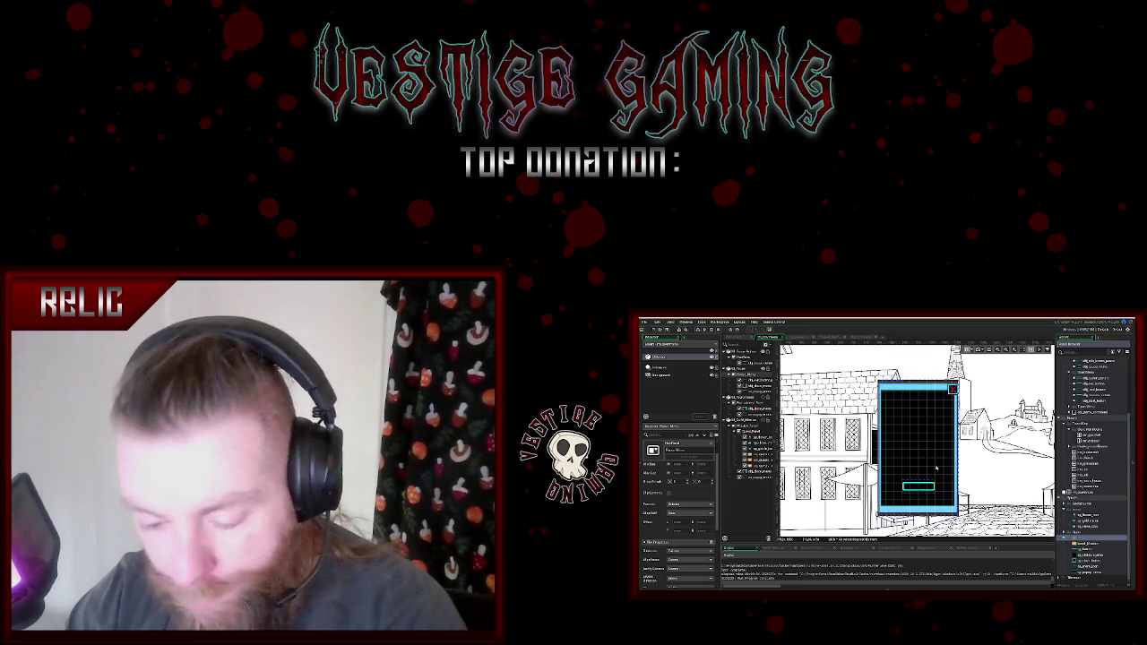
key("alt+Tab")
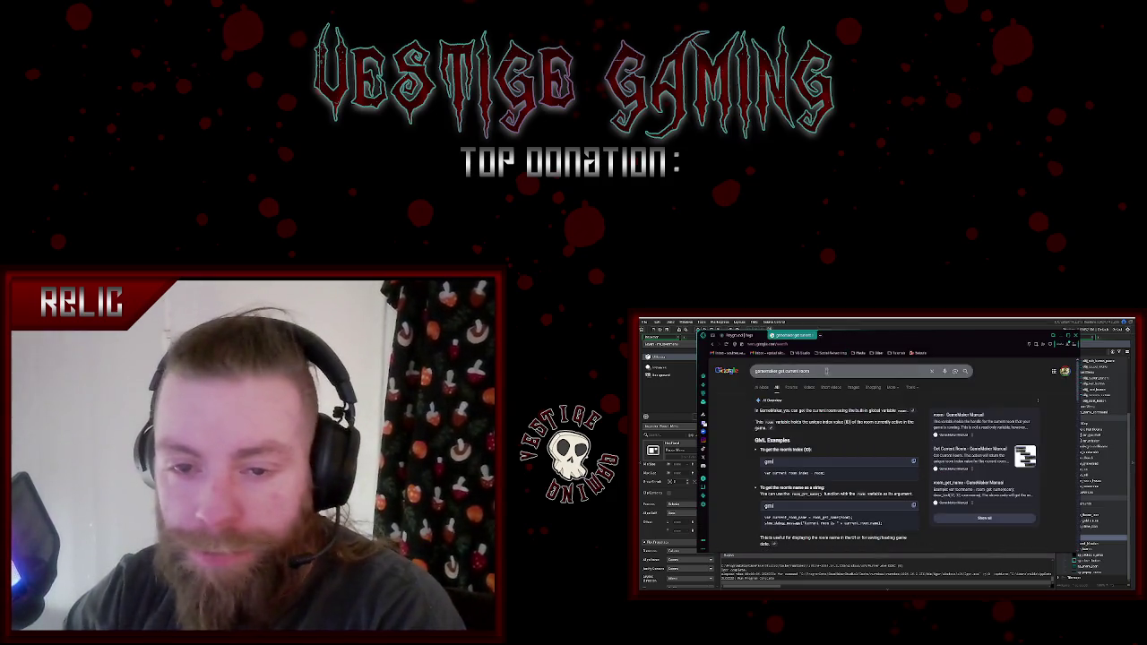
- Search Google for how to create text in a GameMaker flex panel box
type("crea")
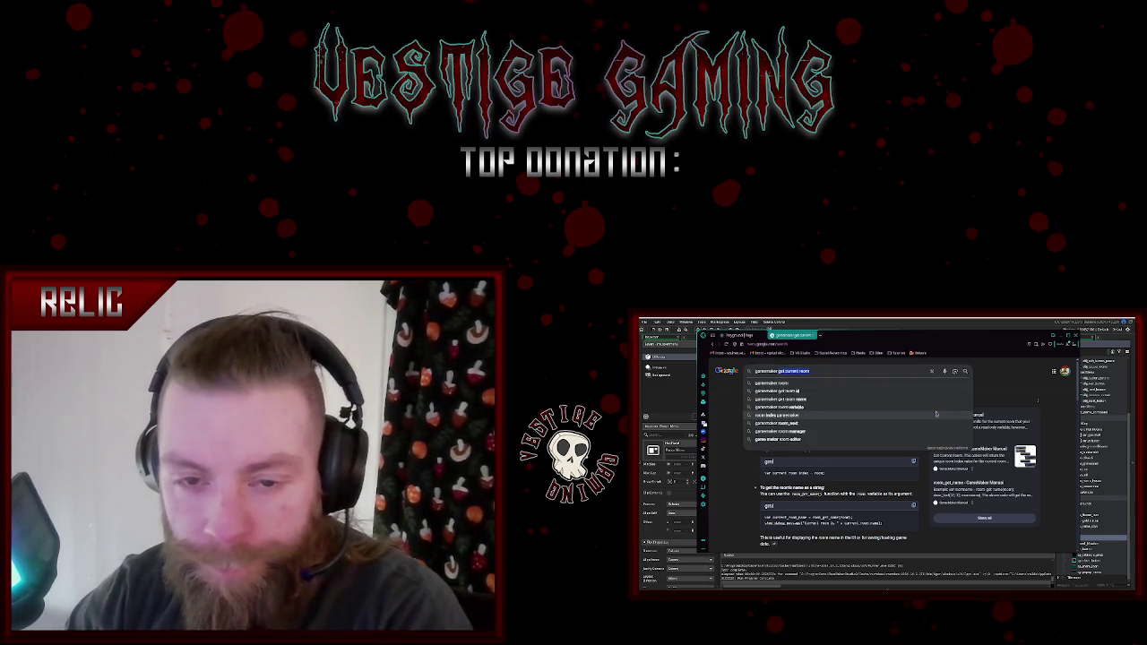
type("led in panel")
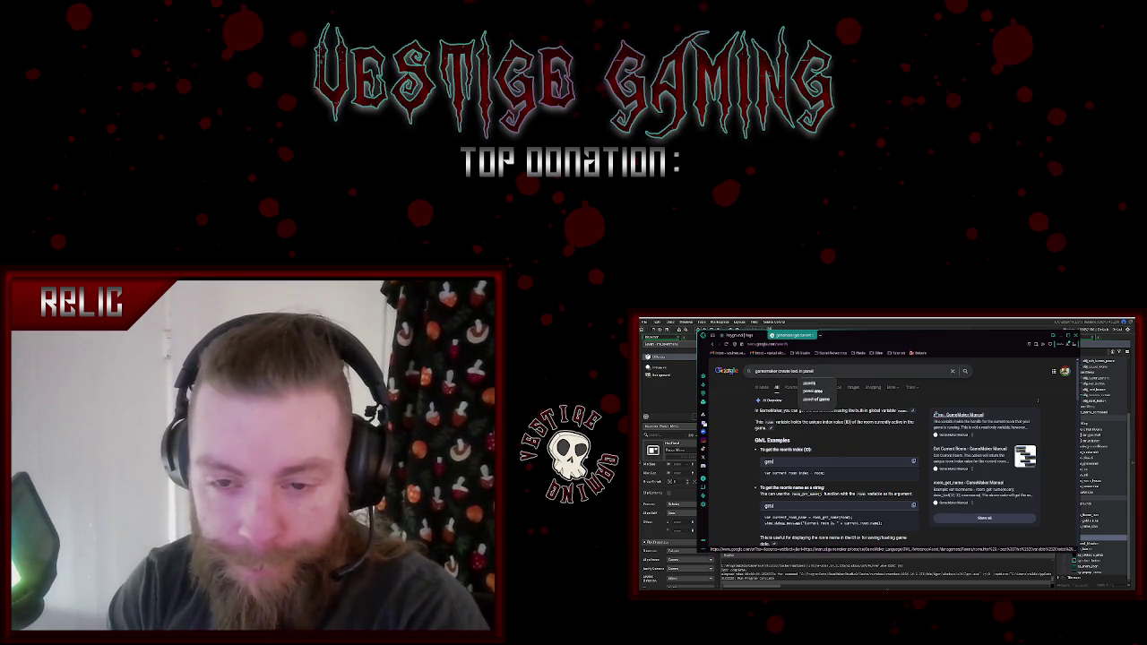
mouse_move(886, 335)
left_mouse_down()
mouse_move(964, 351)
mouse_move(951, 348)
left_mouse_up()
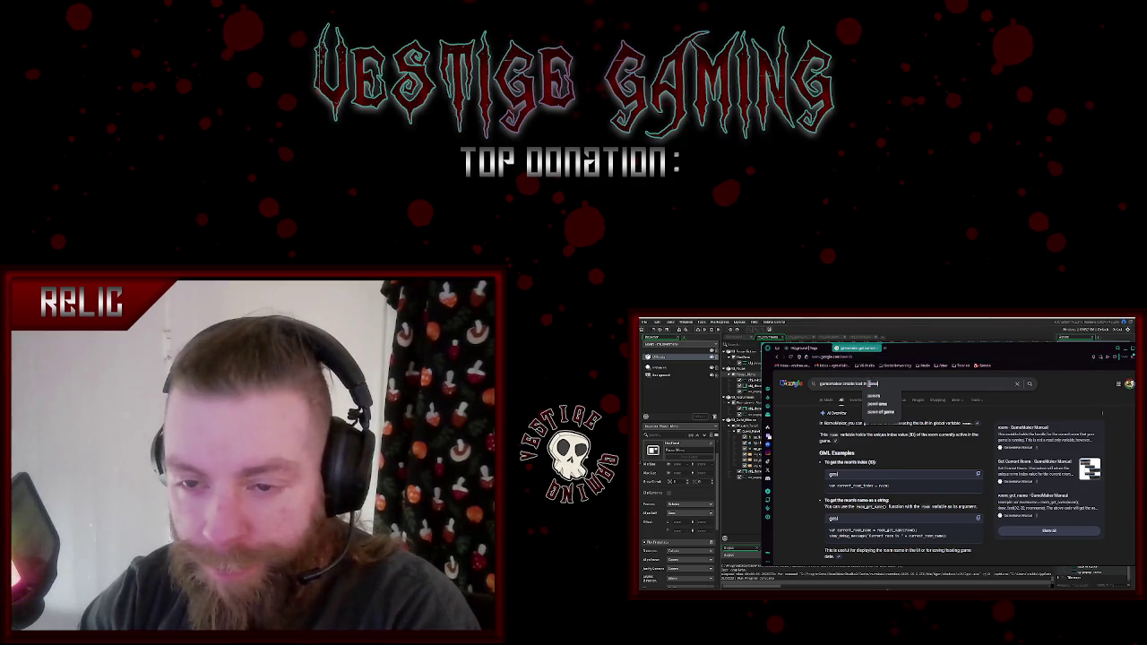
type("box")
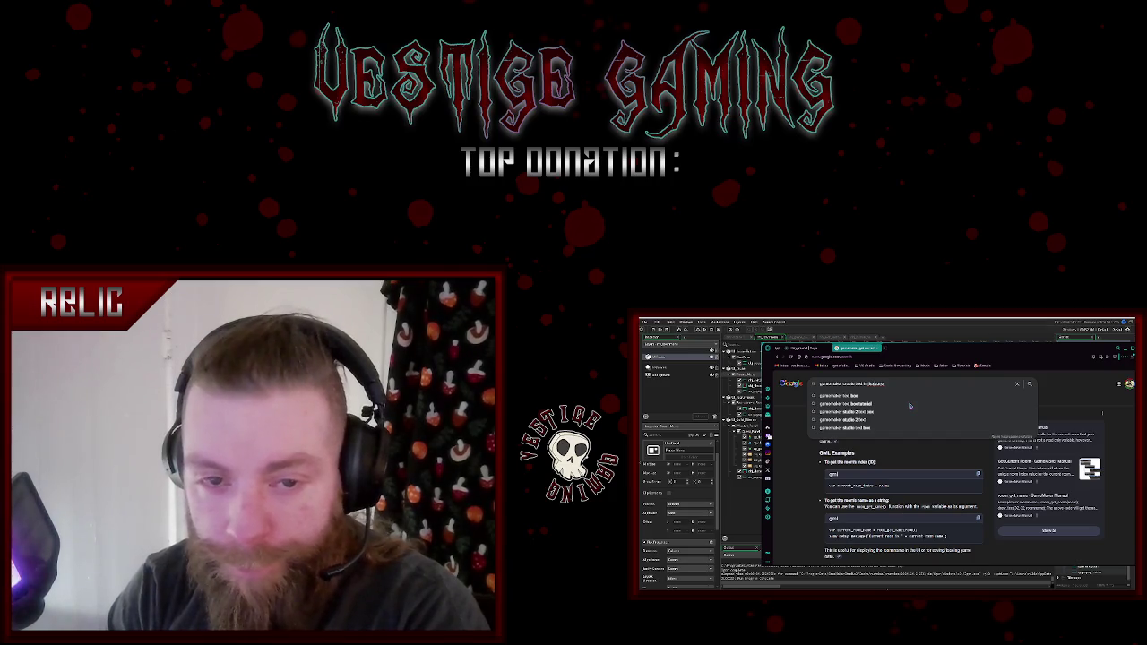
key("Return")
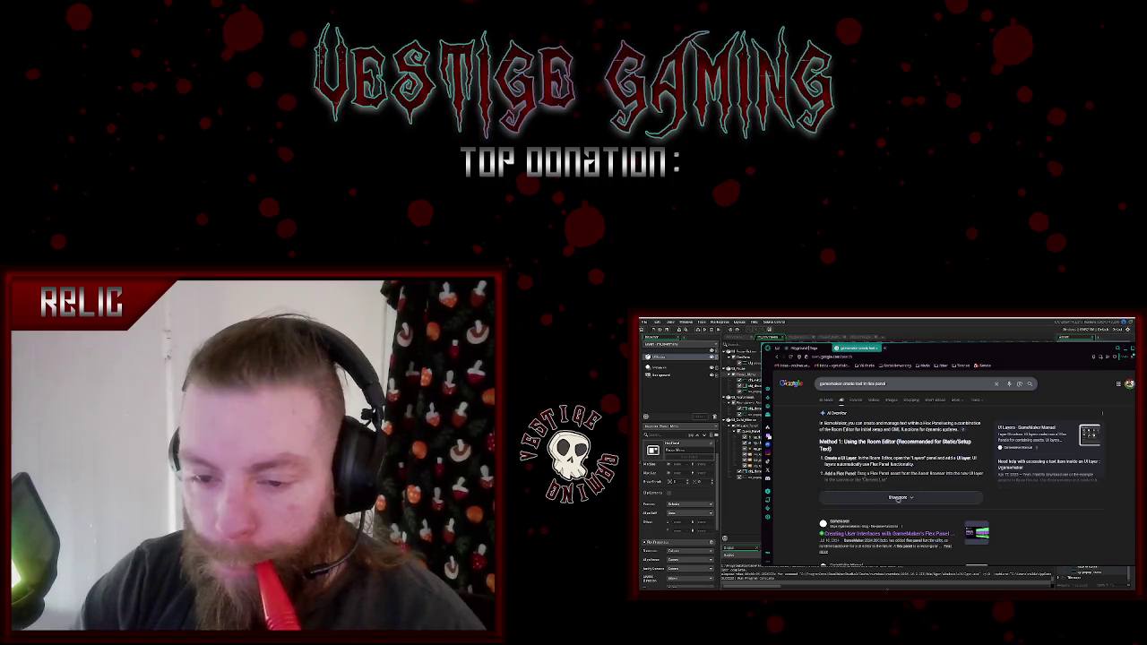
- Expand and read the full AI Overview, then return to the GameMaker room editor
left_click(897, 498)
scroll(926, 466, "down", 2)
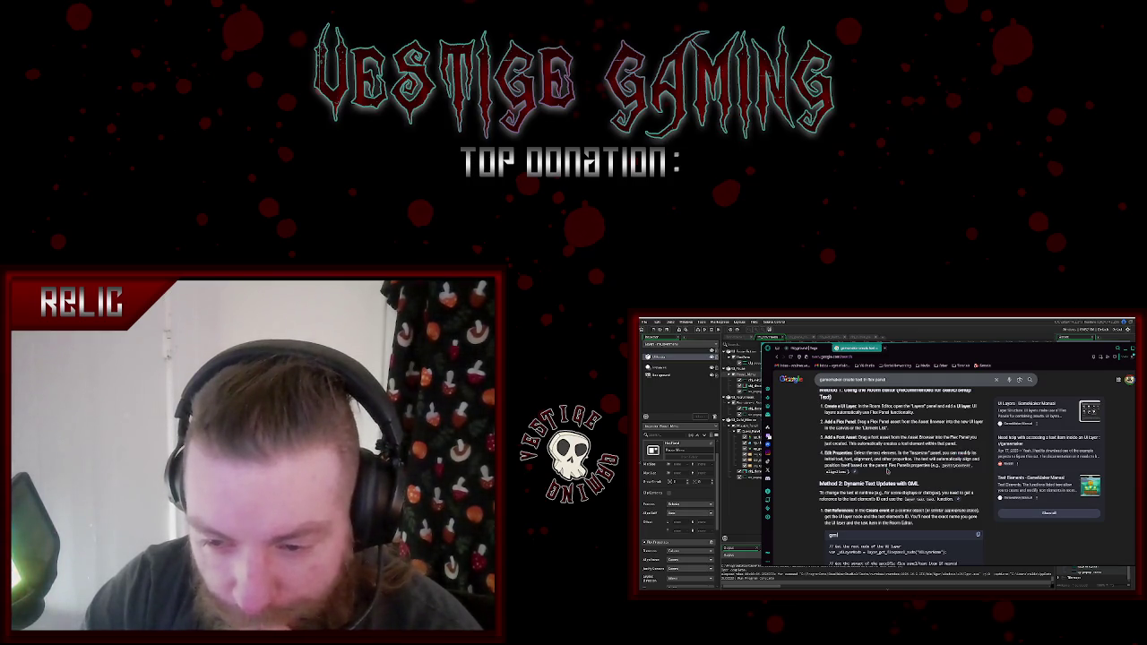
scroll(887, 471, "down", 5)
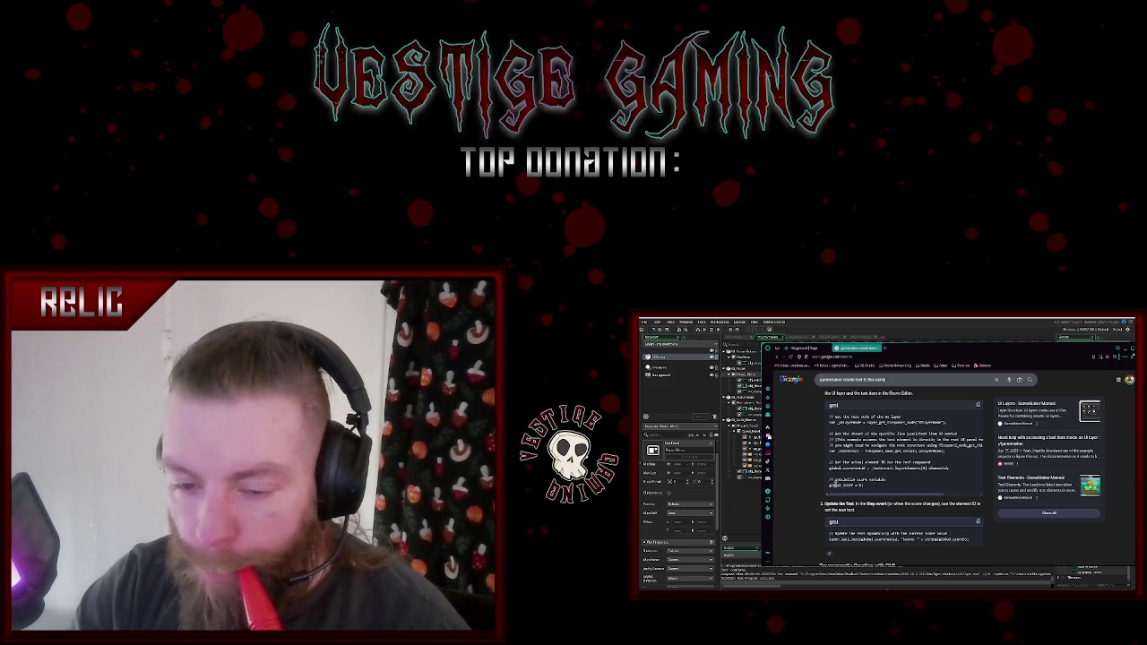
scroll(901, 488, "up", 3)
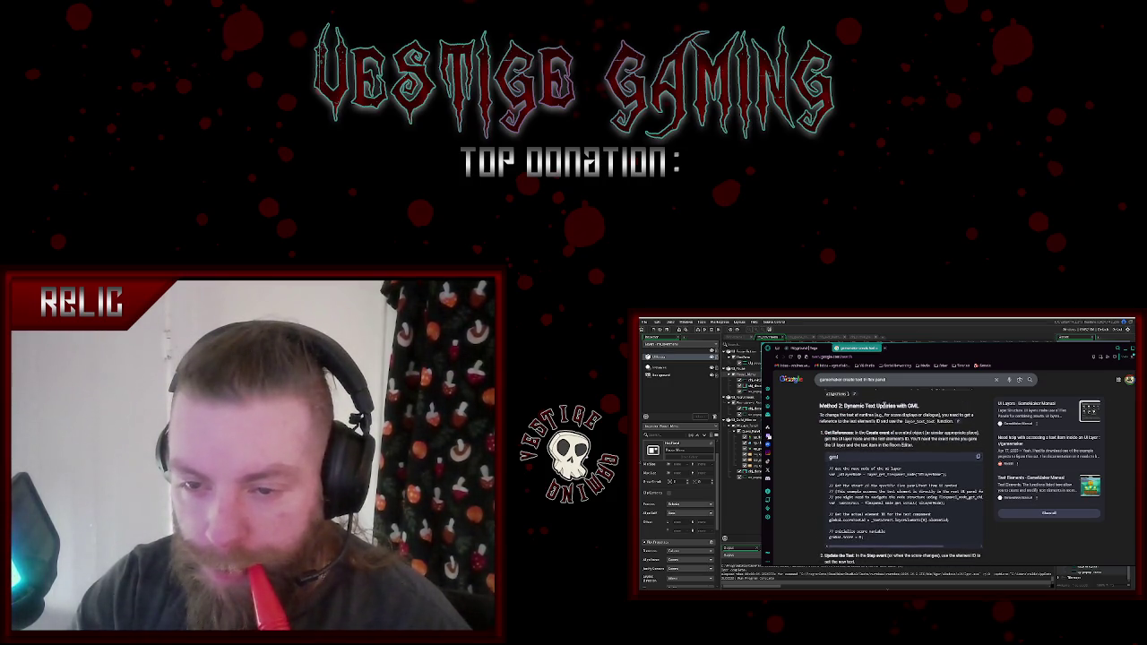
scroll(912, 433, "up", 2)
scroll(910, 434, "down", 5)
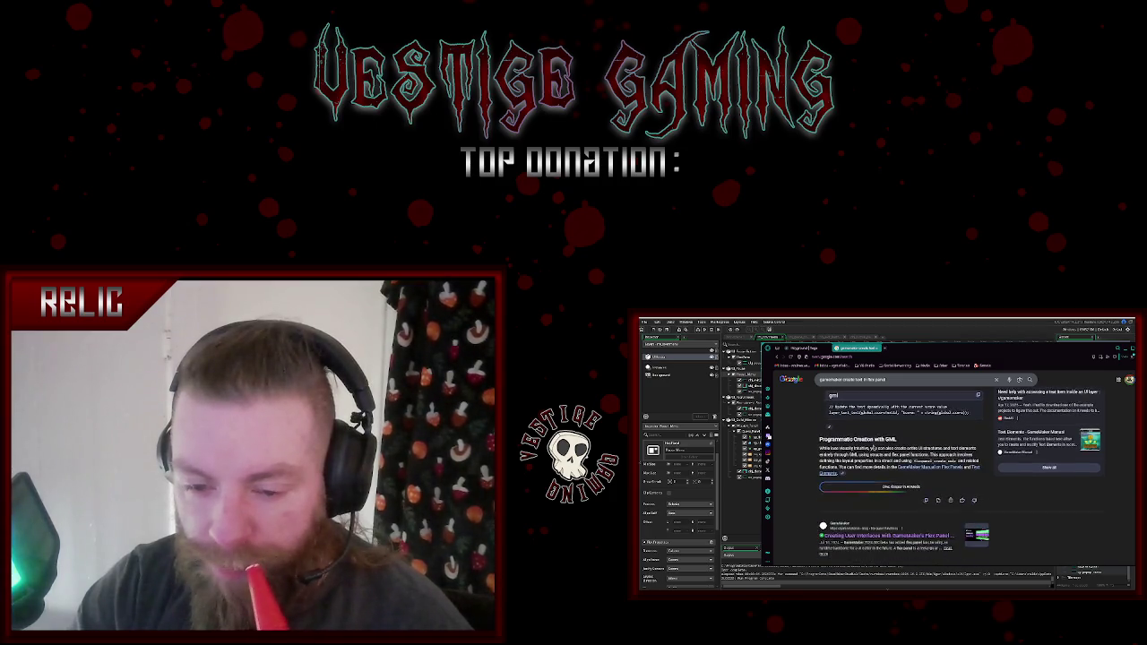
scroll(862, 440, "up", 8)
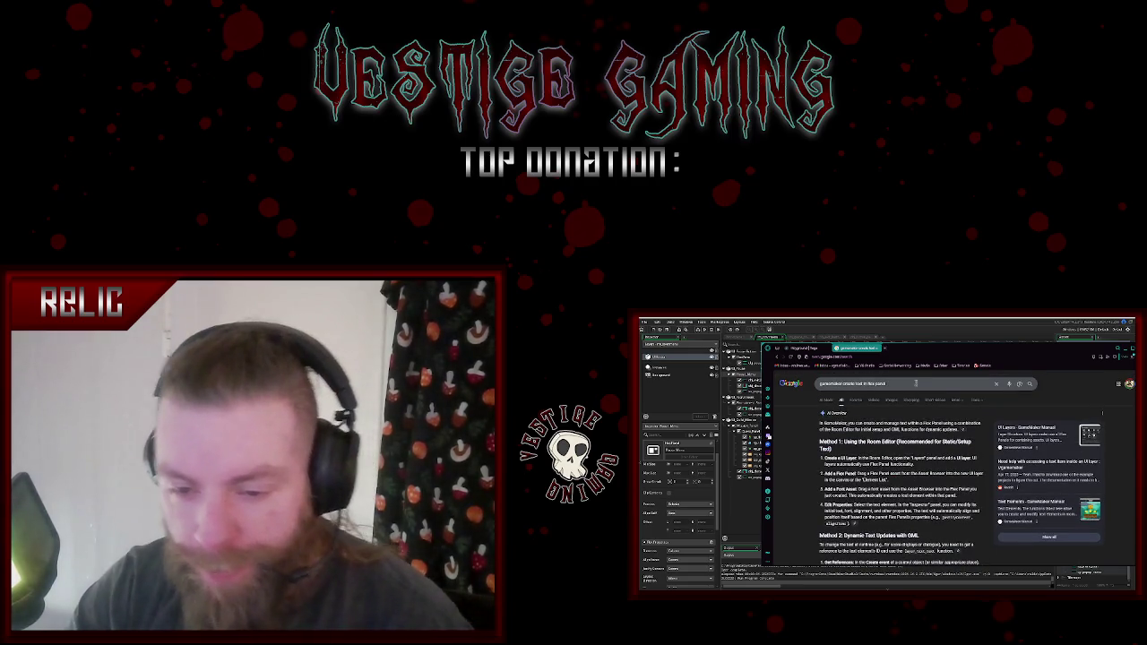
left_click(931, 326)
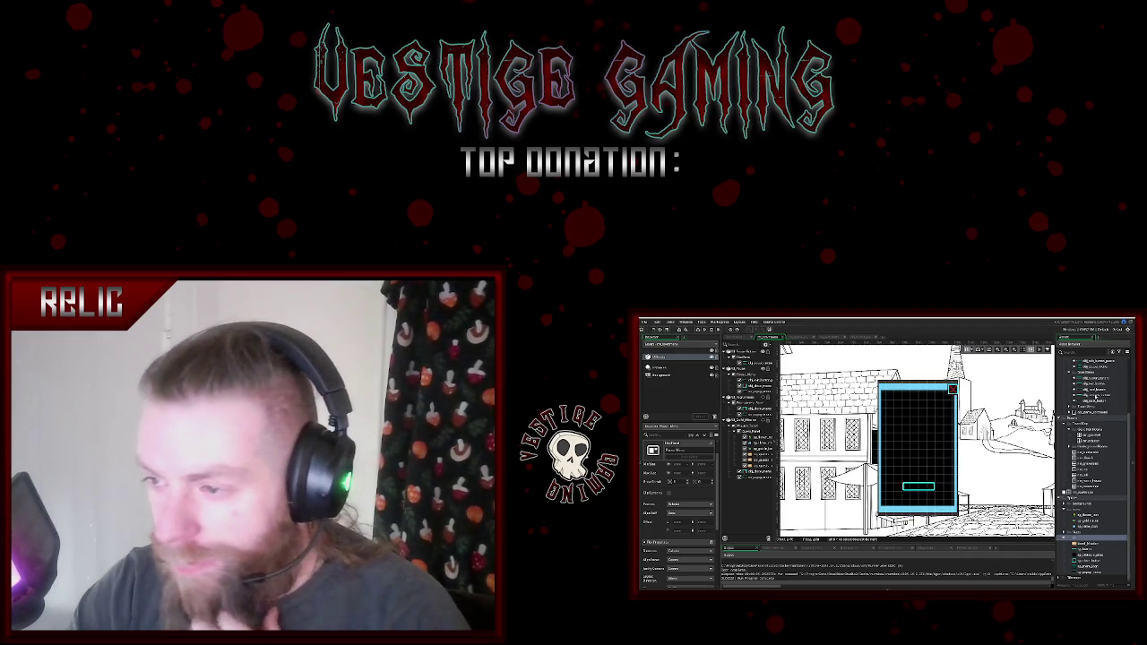
- Drag a Text element into the flex panel, set it to EXIT, and place it on the bottom button
scroll(1094, 450, "up", 3)
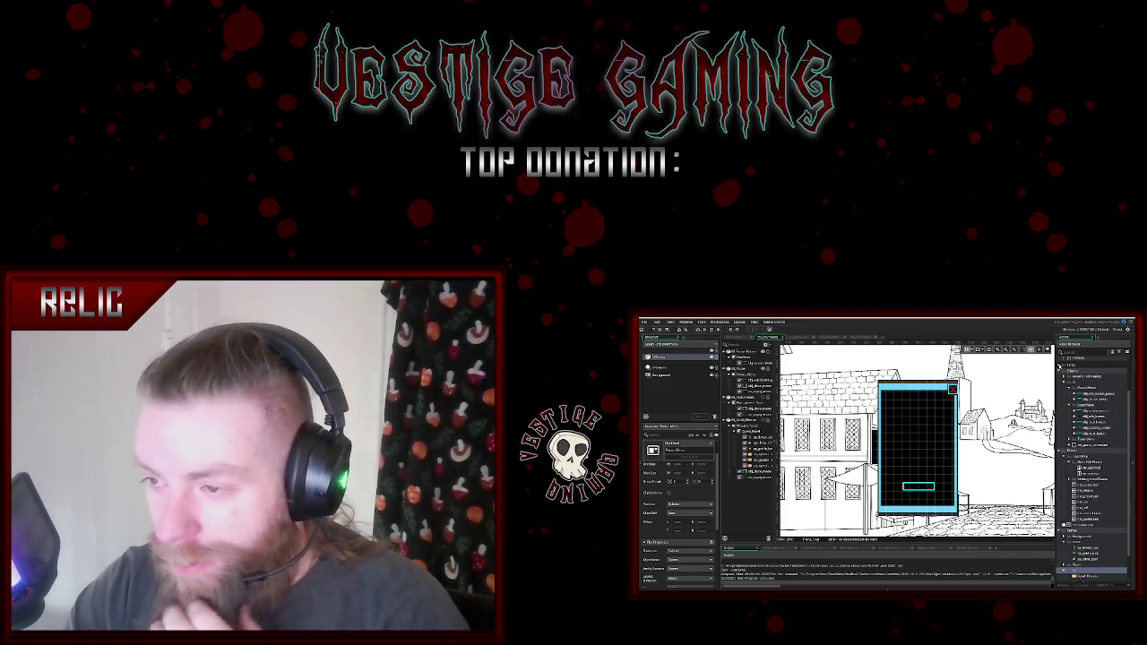
scroll(1060, 367, "up", 2)
scroll(1061, 366, "up", 1)
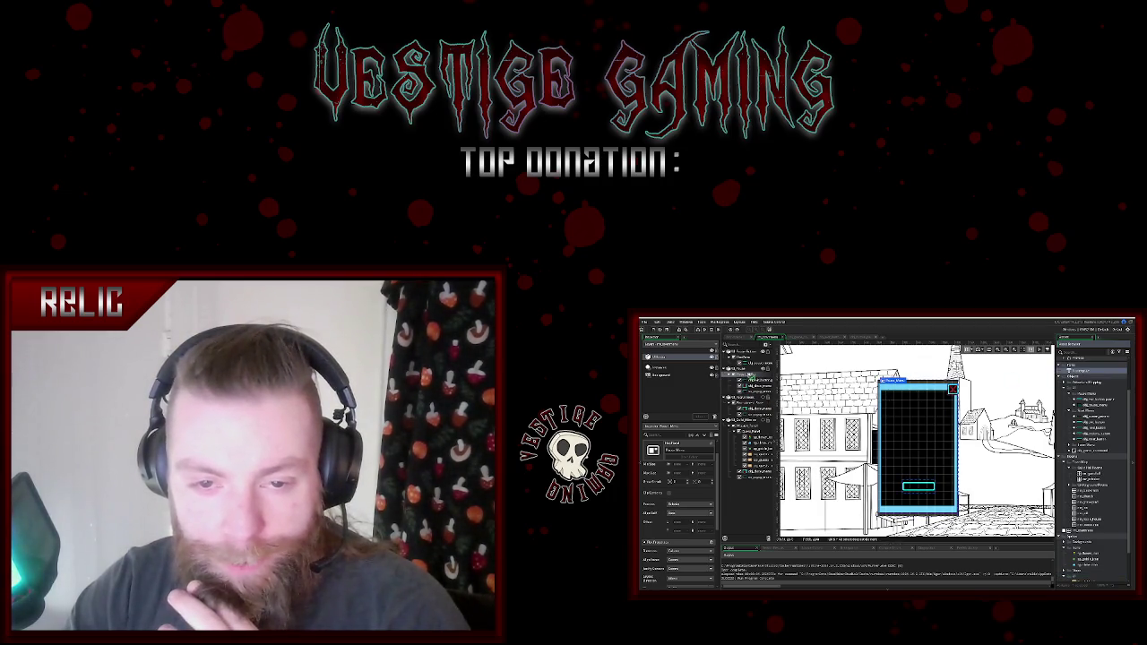
left_click_drag(1080, 370, 918, 444)
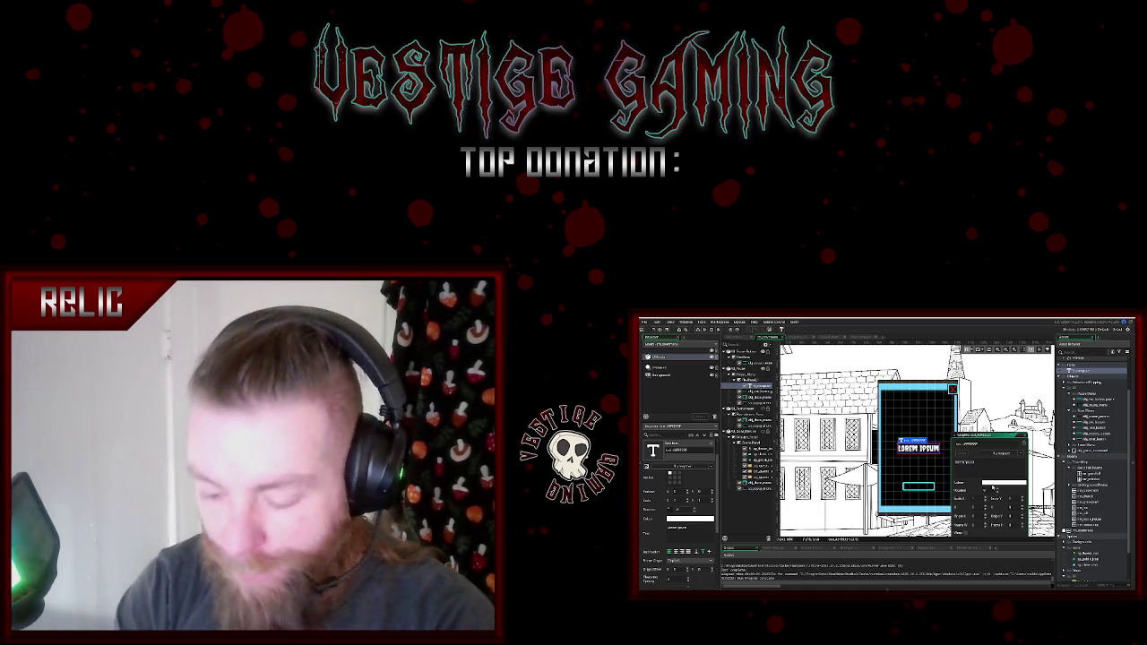
type("EXIT")
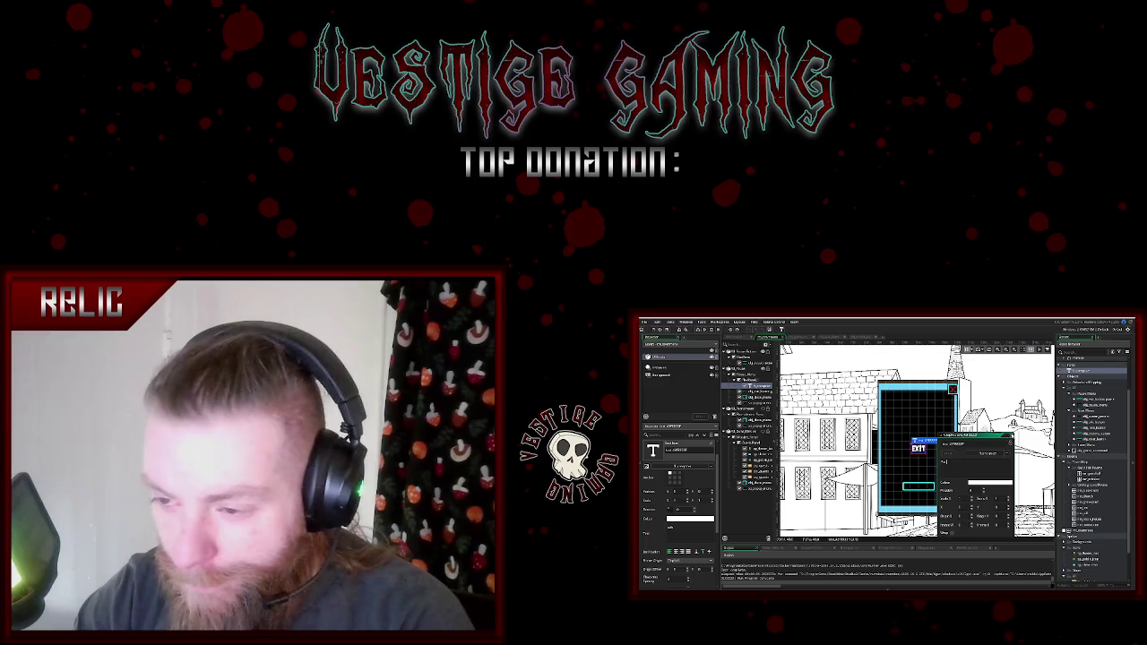
key("Return")
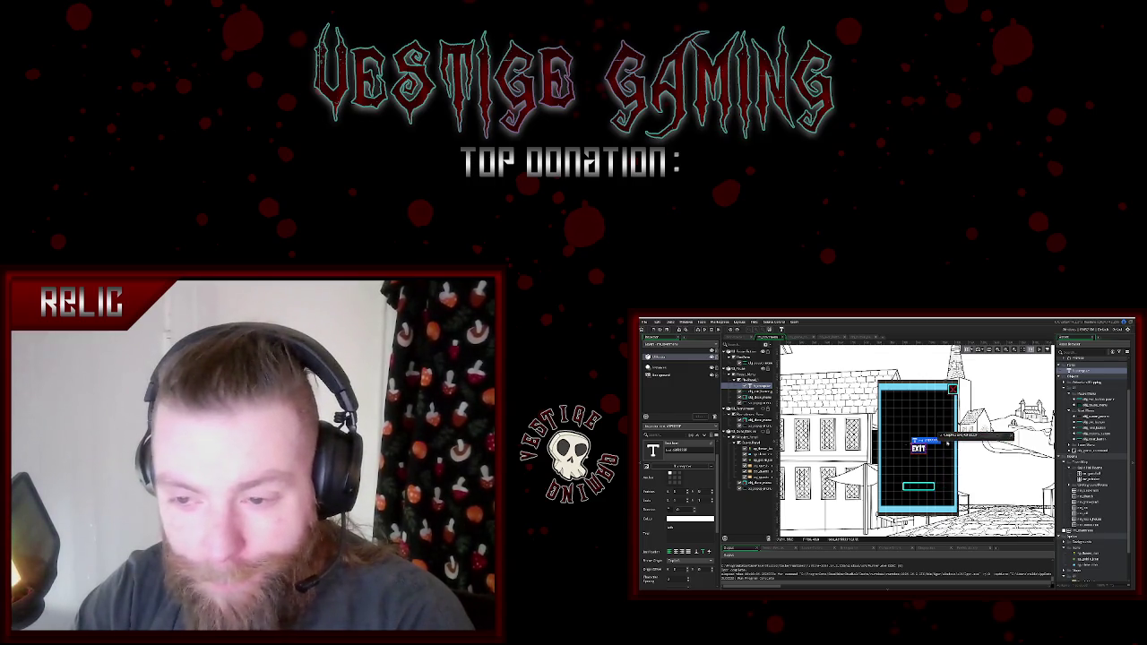
left_click_drag(920, 446, 922, 486)
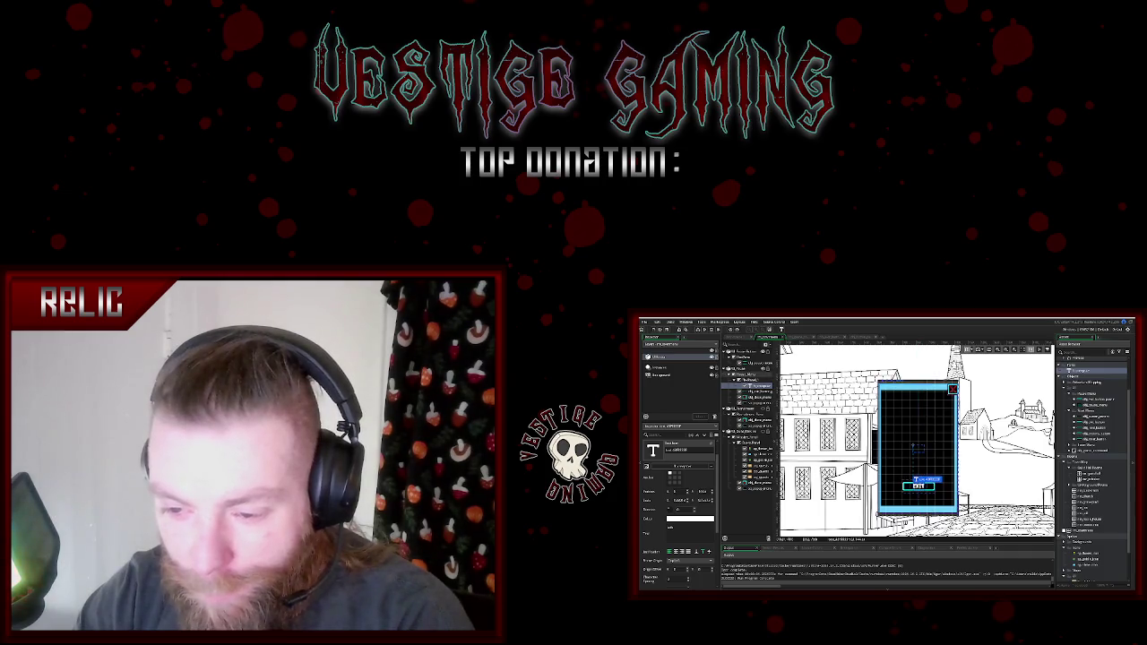
left_click(944, 488)
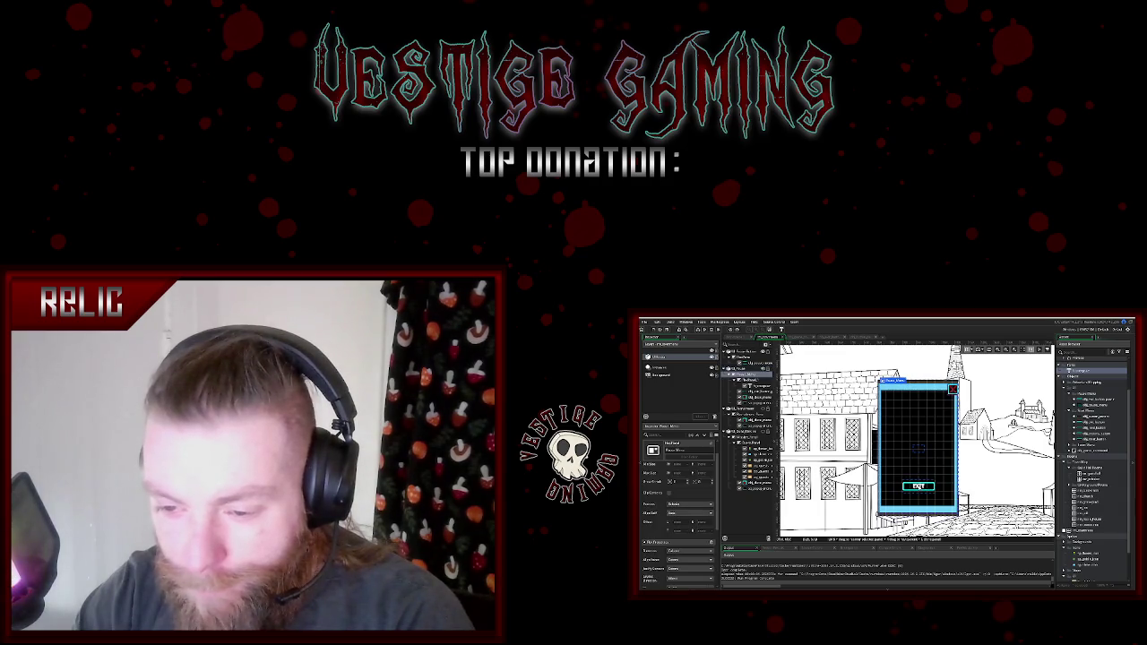
left_click(753, 386)
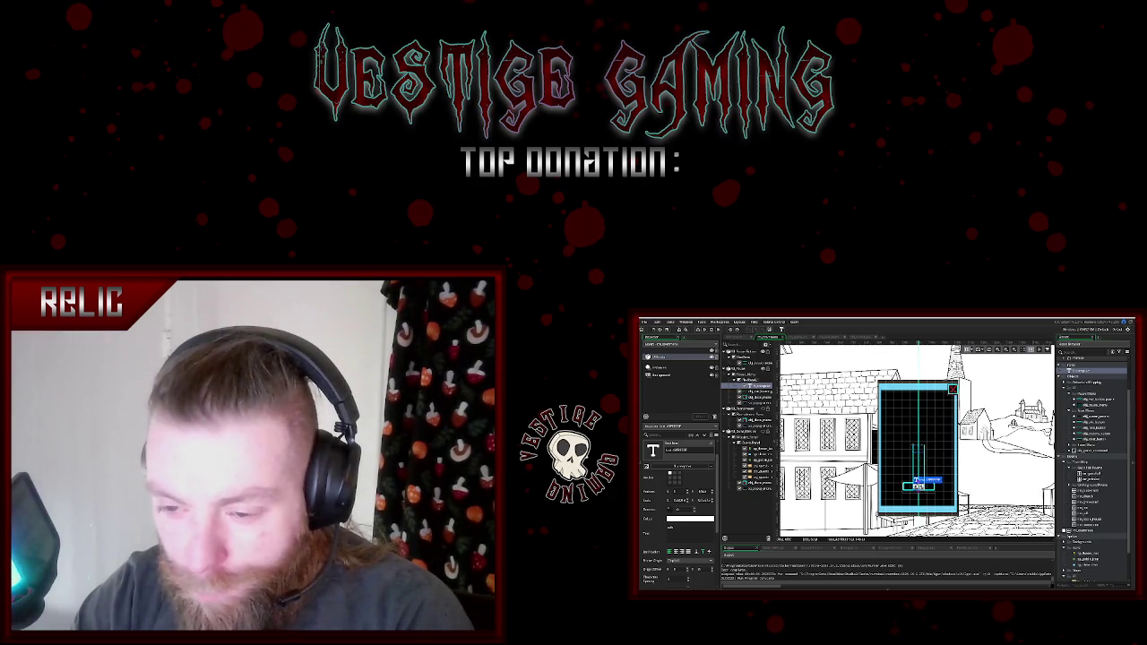
left_click(751, 369)
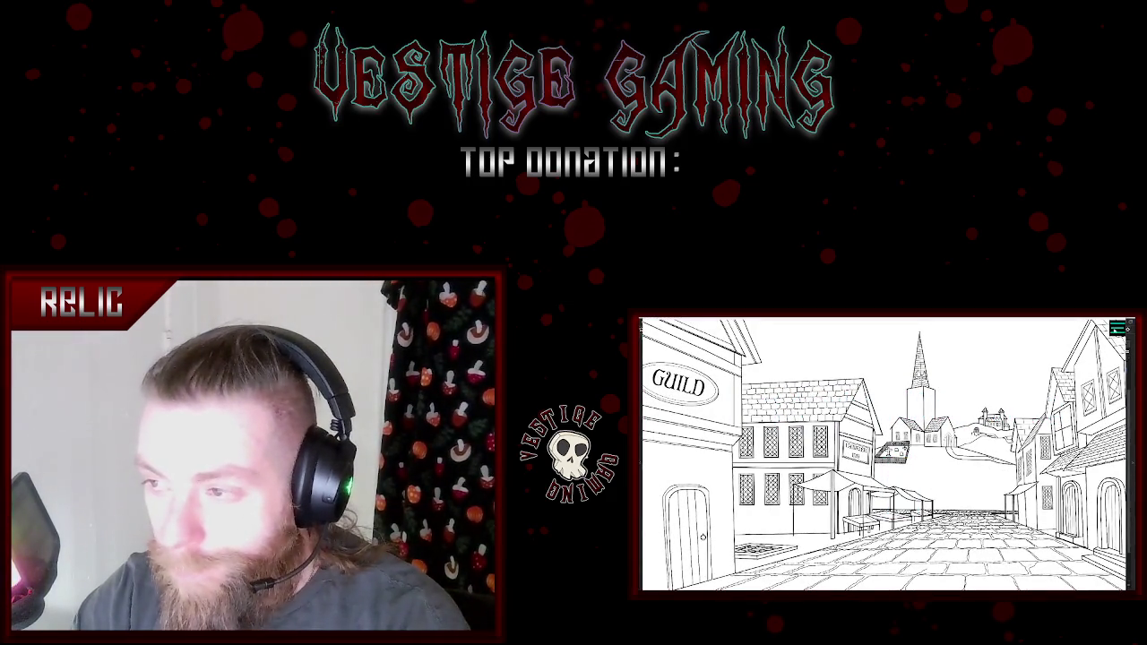
key("Escape")
left_click(883, 493)
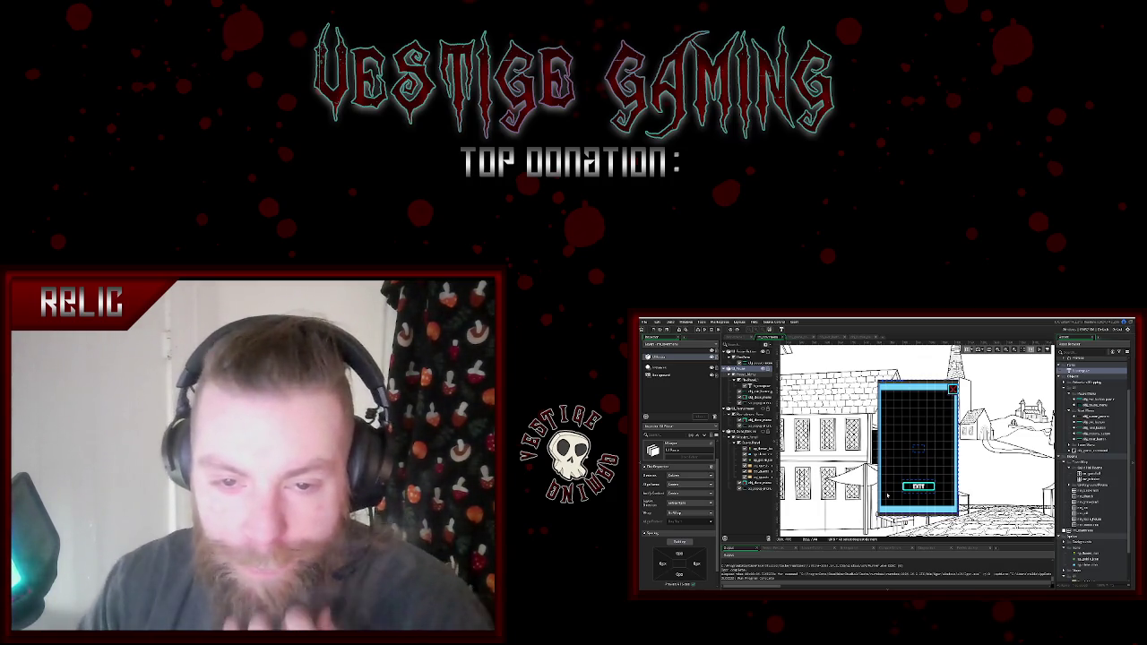
- Add a new child element to the flex panel, try moving it above EXIT, then undo and select it
right_click(747, 380)
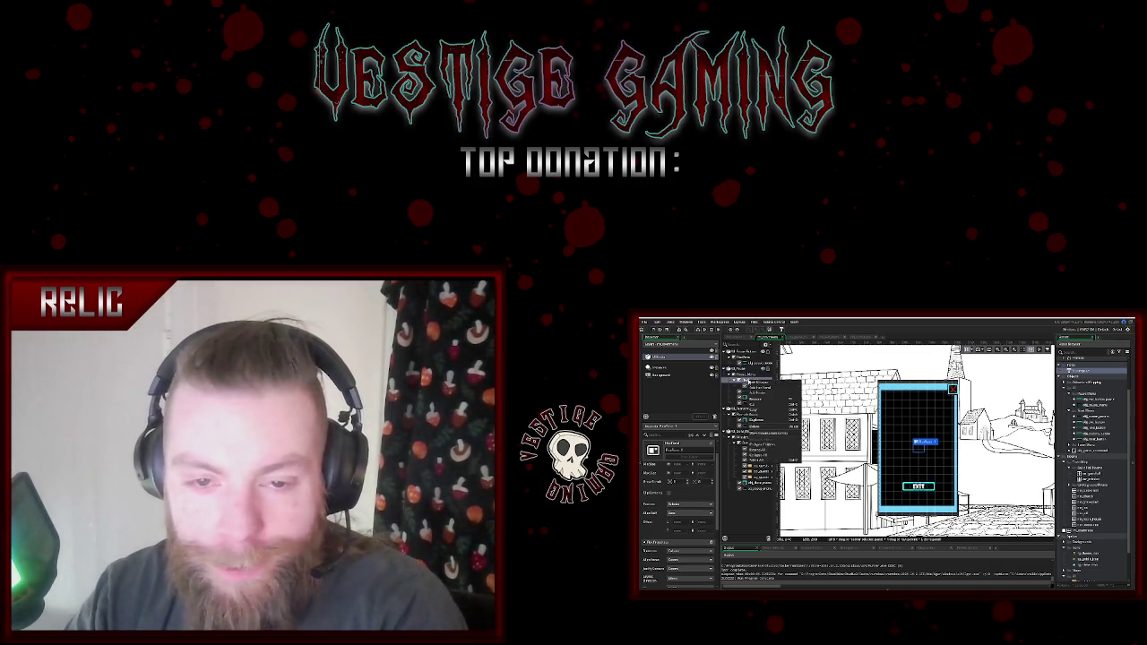
left_click(759, 400)
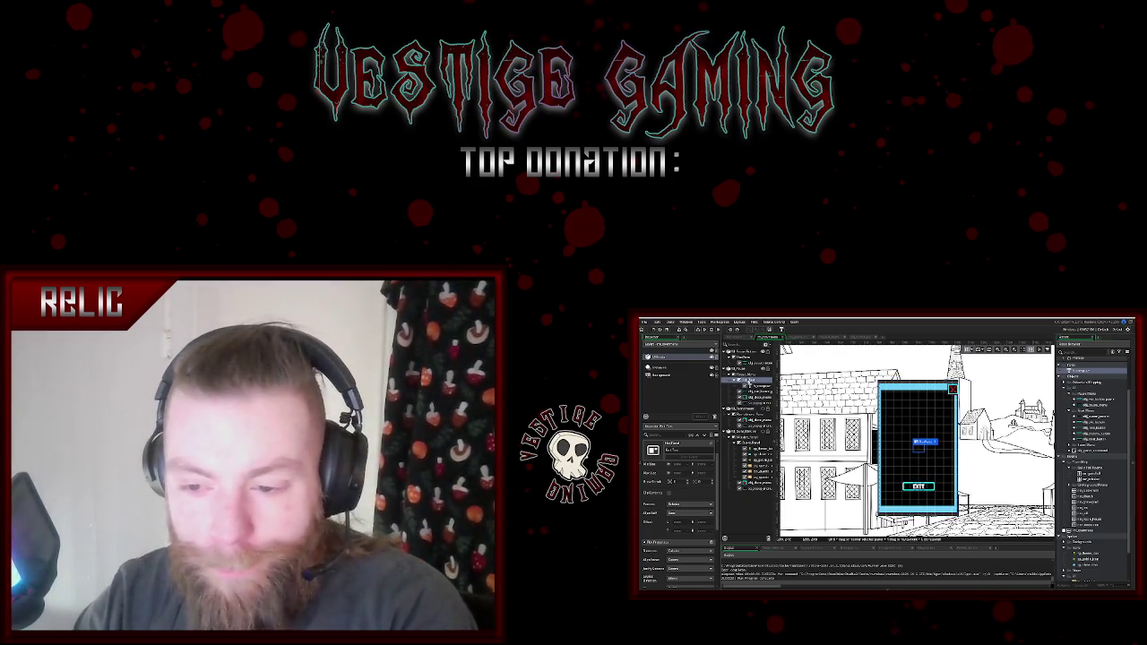
left_click_drag(926, 442, 919, 477)
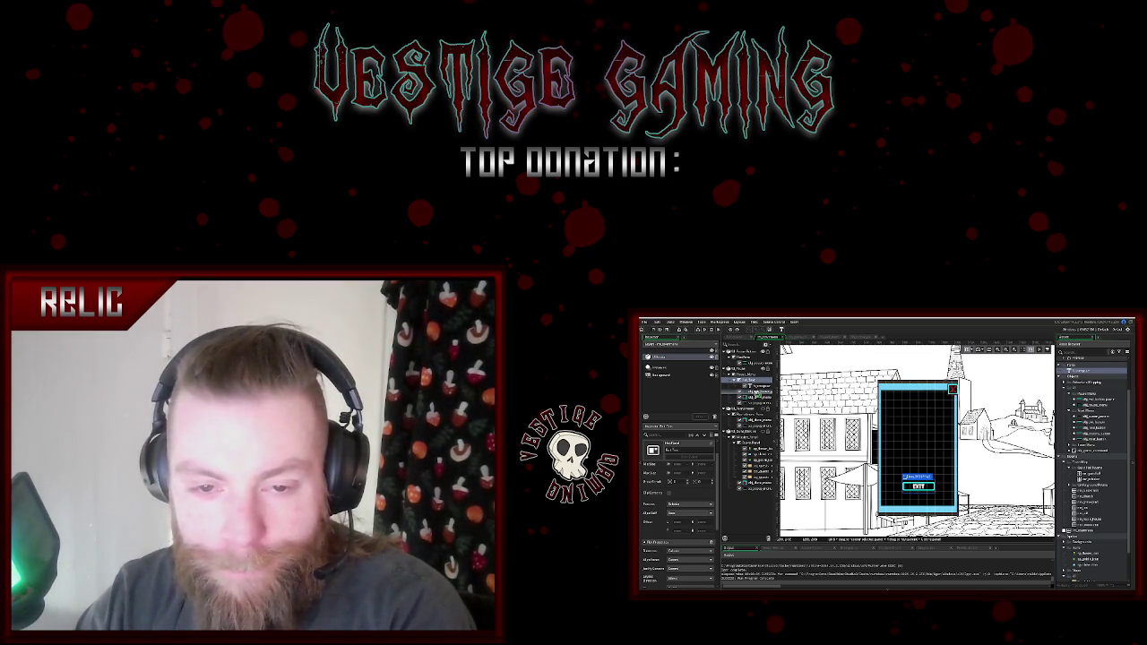
key("ctrl+z")
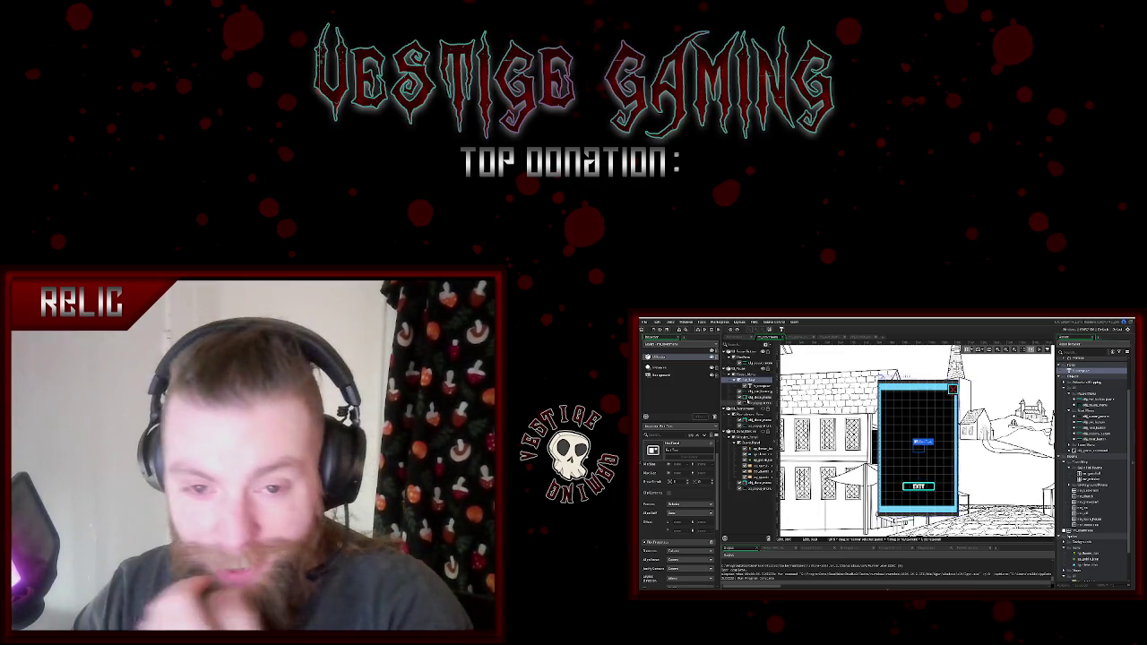
left_click(757, 392)
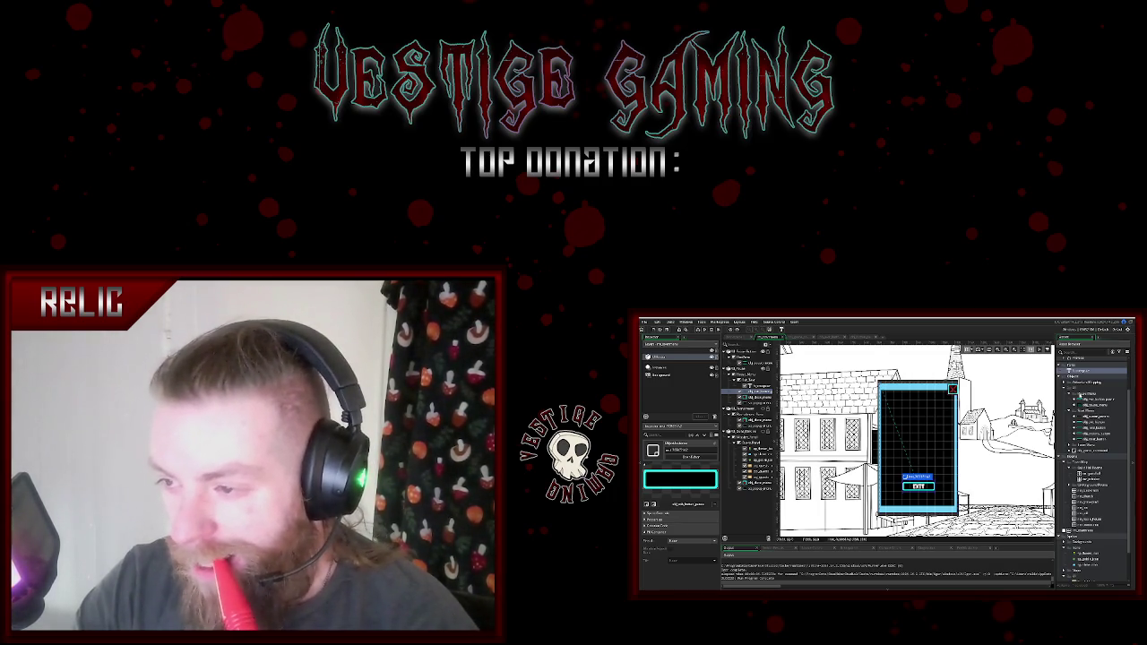
- Duplicate the quit button object in the Asset Browser and open the copy's event code
left_click(1099, 401)
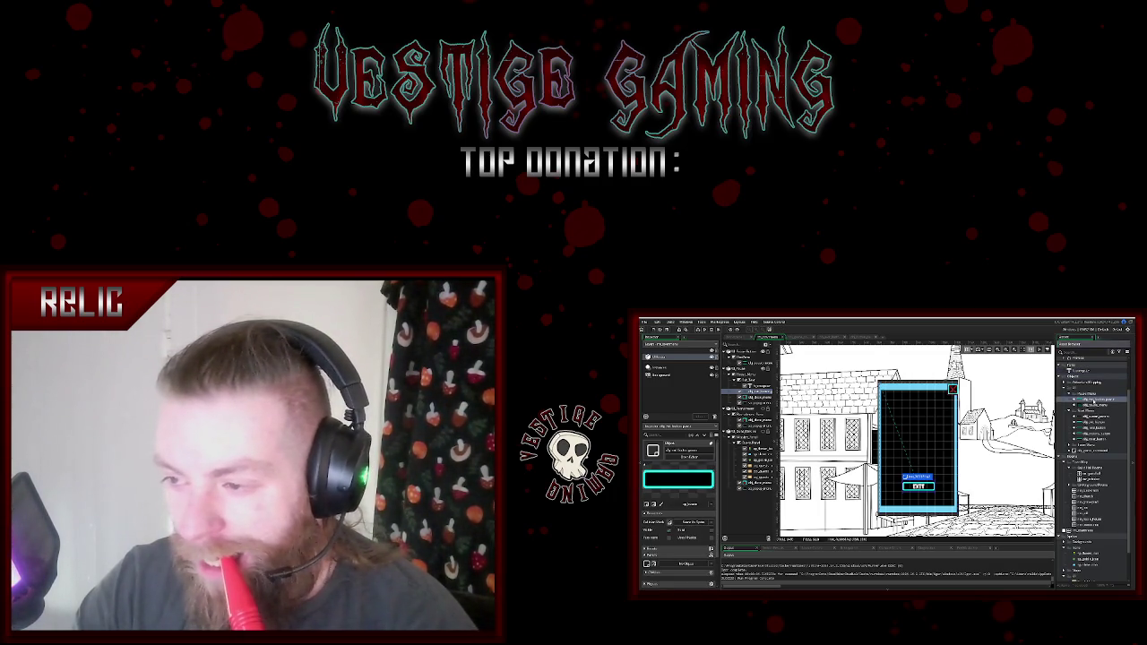
right_click(1095, 401)
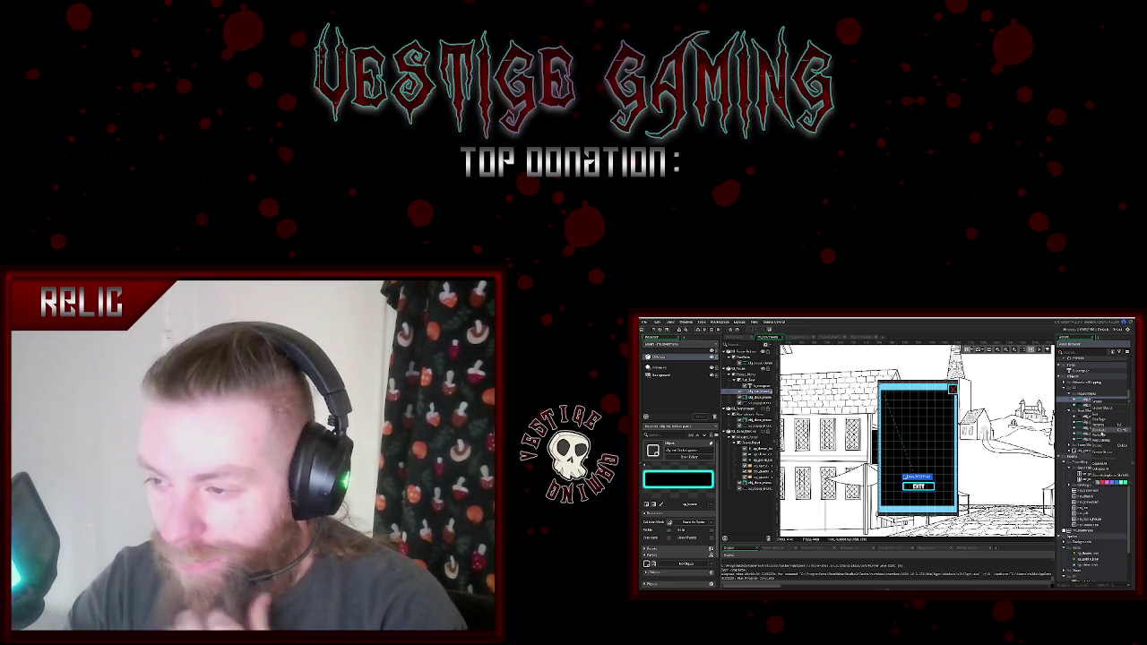
left_click(1101, 429)
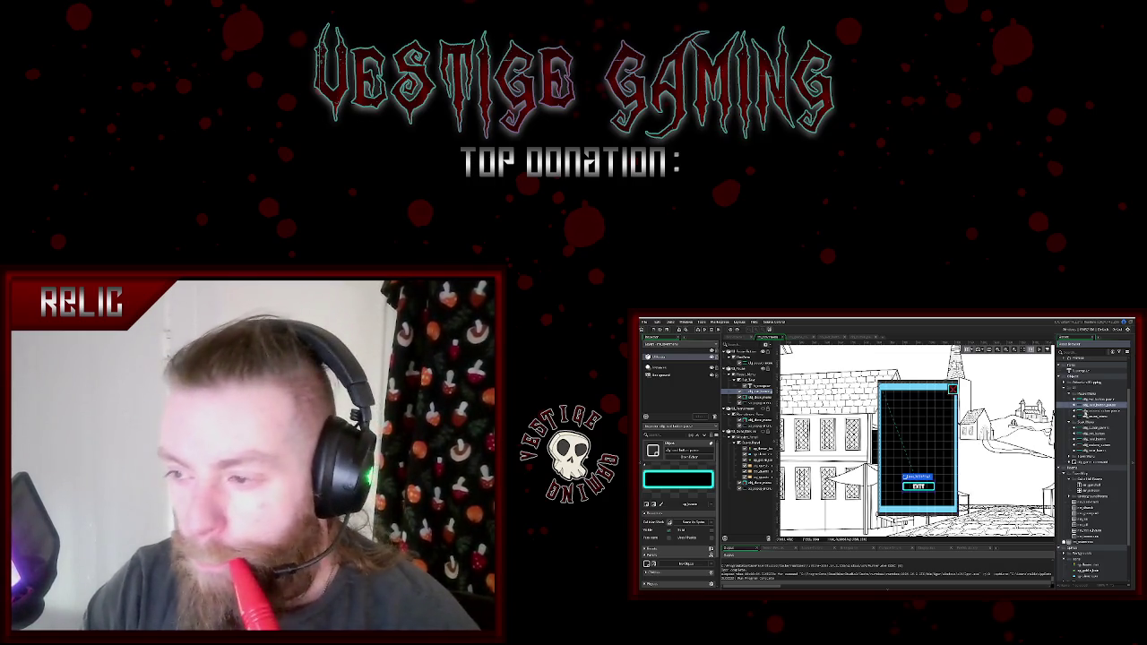
left_click(1099, 410)
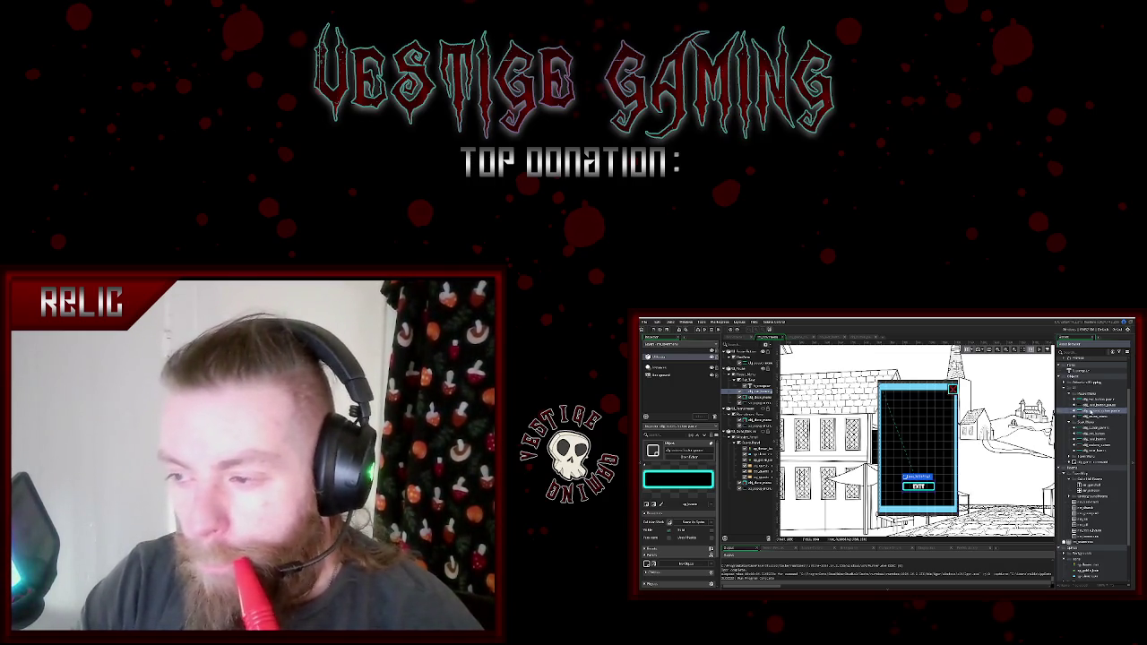
double_click(1098, 410)
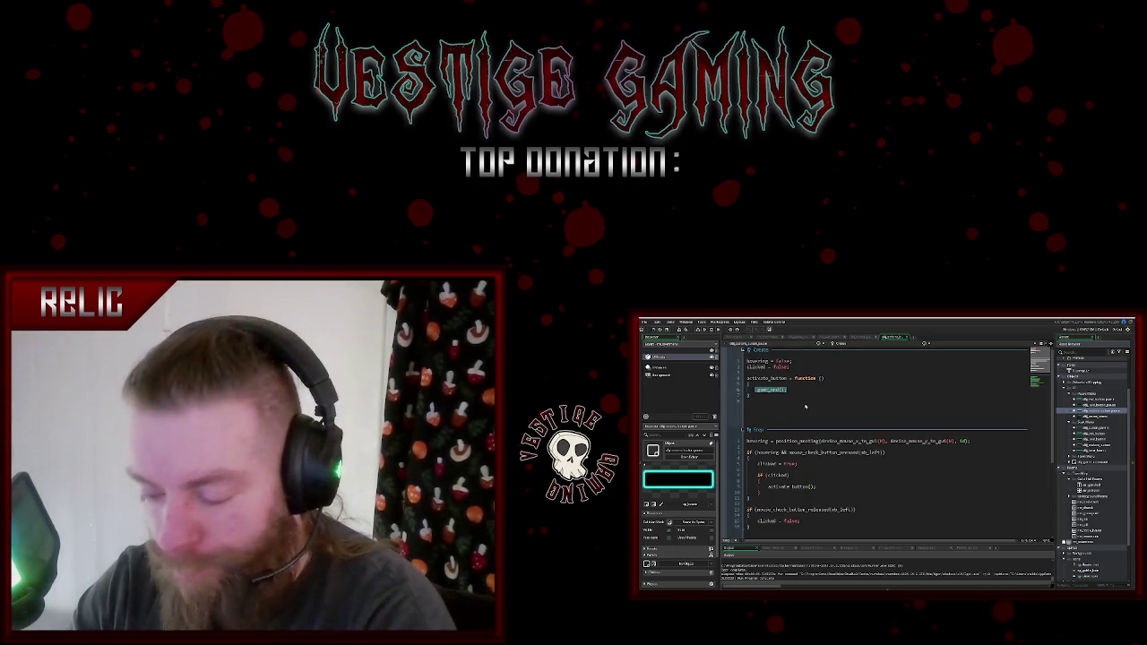
- Replace game_end() in this button's activate_button with an 'Options Button functionality' comment
key("BackSpace")
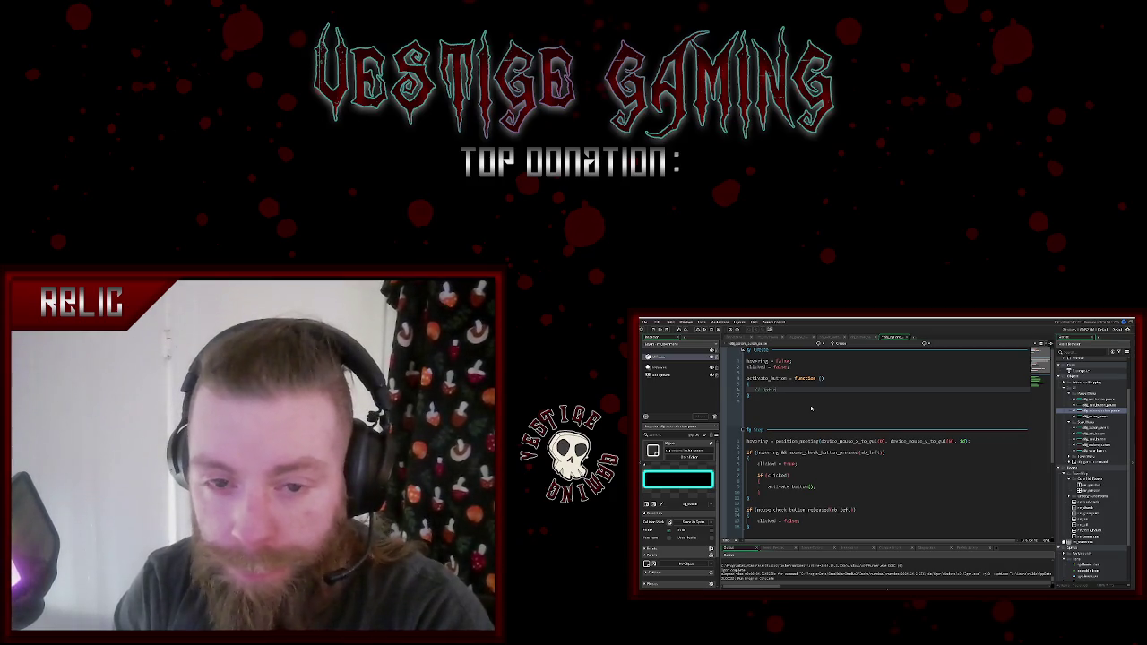
type("utton fu")
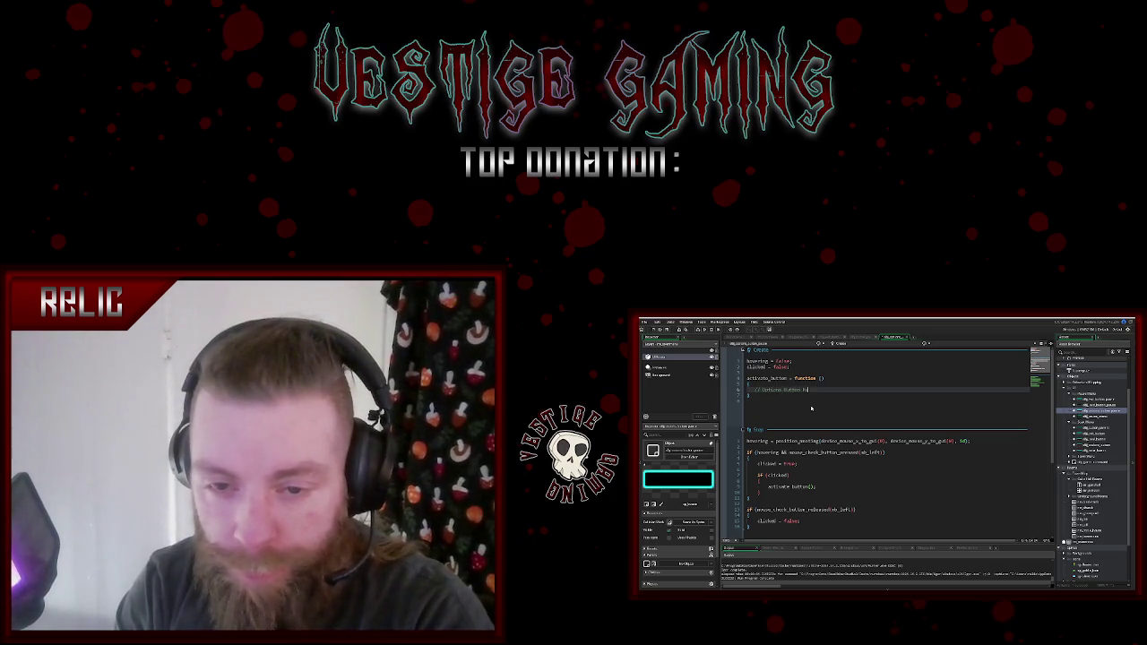
type("nctionalityity")
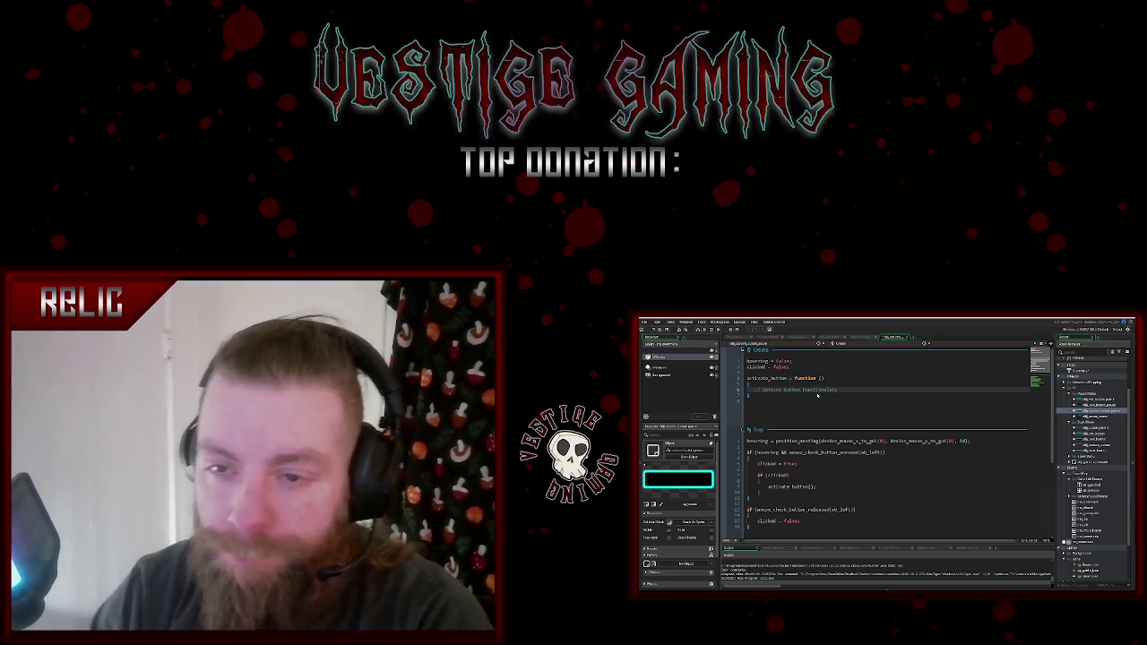
key("Down")
key("Down")
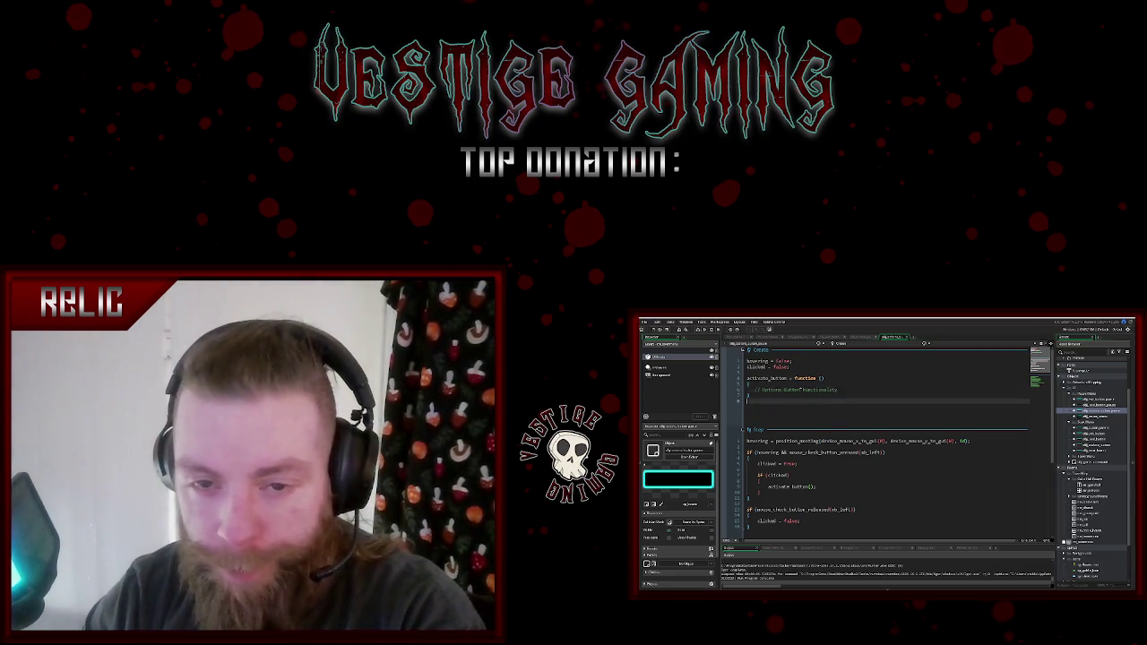
scroll(807, 493, "down", 5)
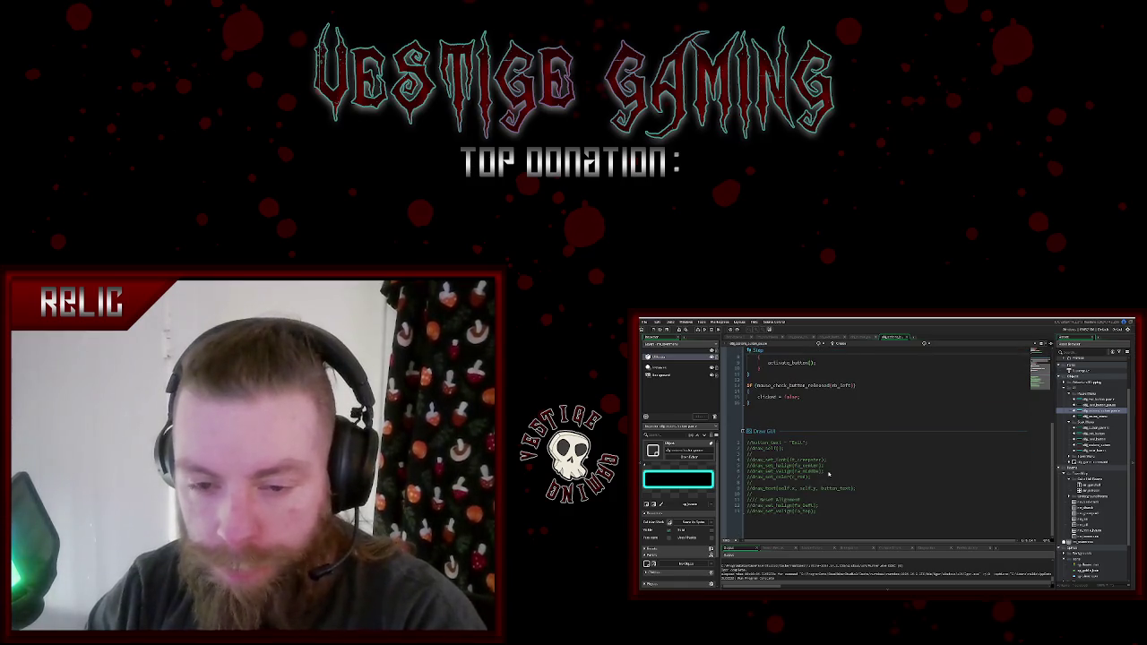
scroll(1035, 405, "up", 5)
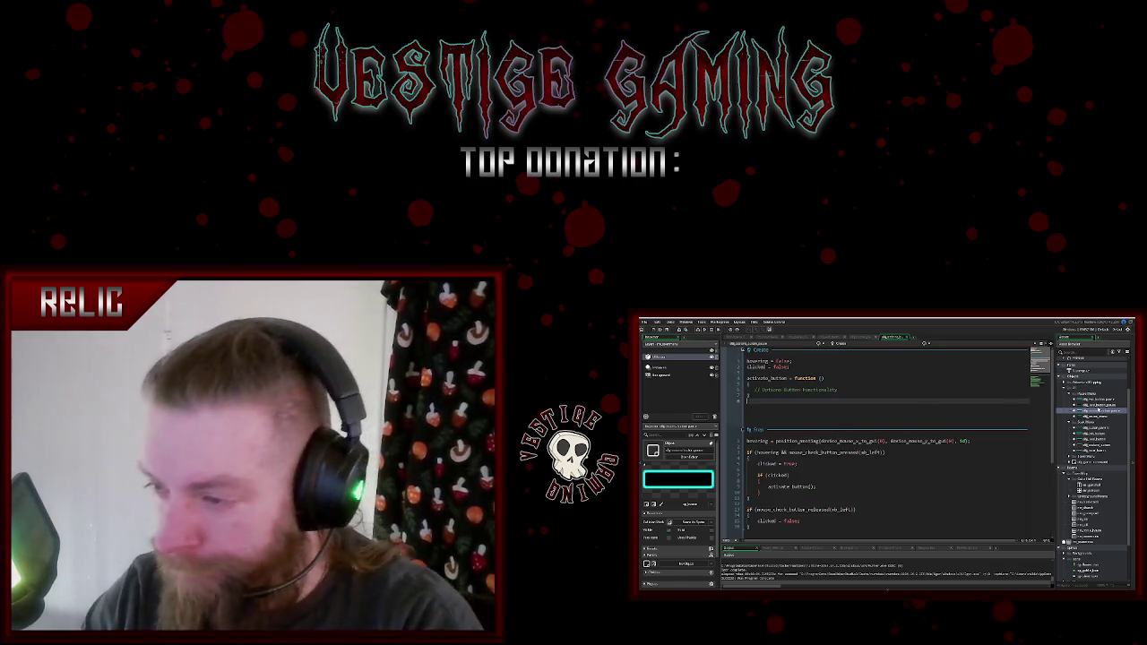
- Open the neighbouring button object and replace its game_end() call with new text
left_click(1099, 405)
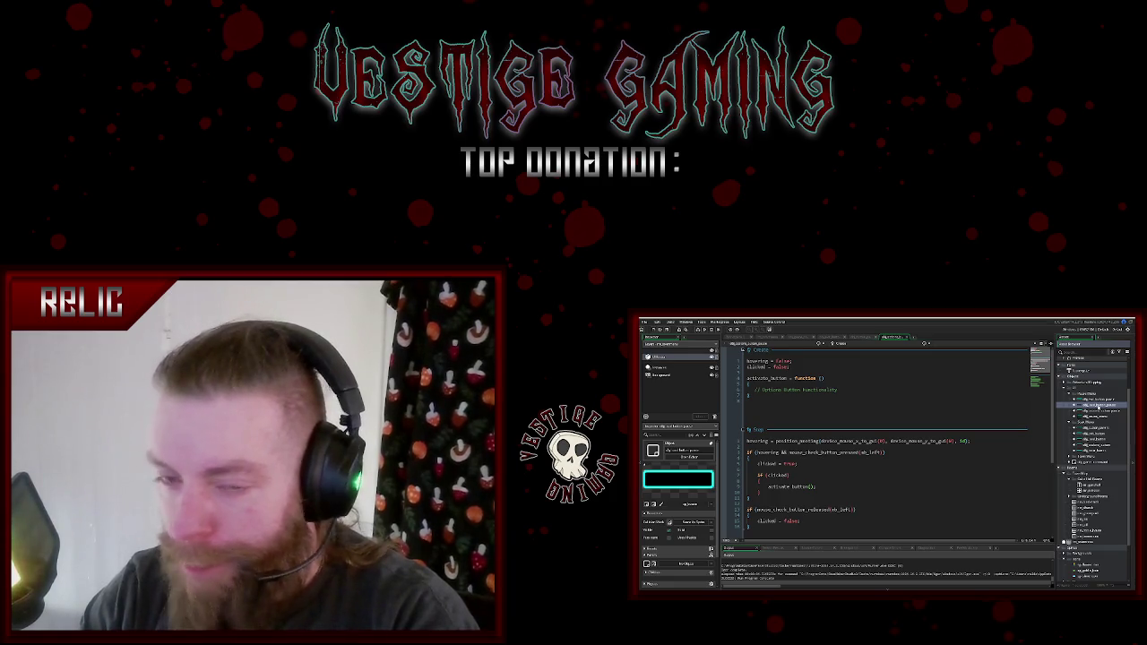
double_click(1101, 405)
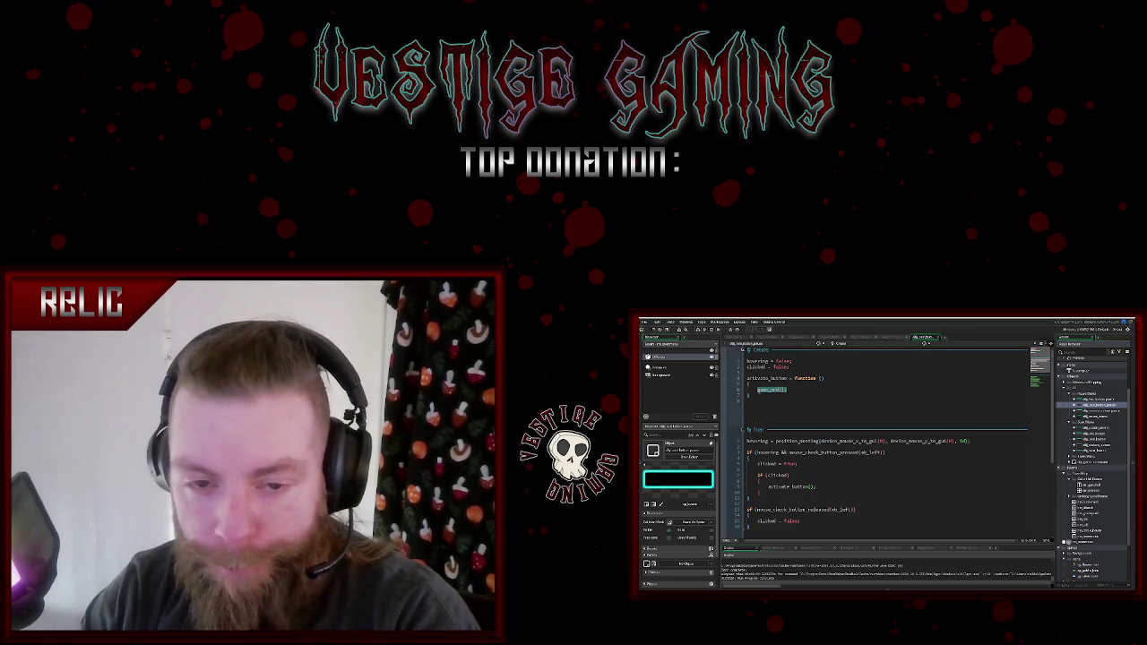
key("BackSpace")
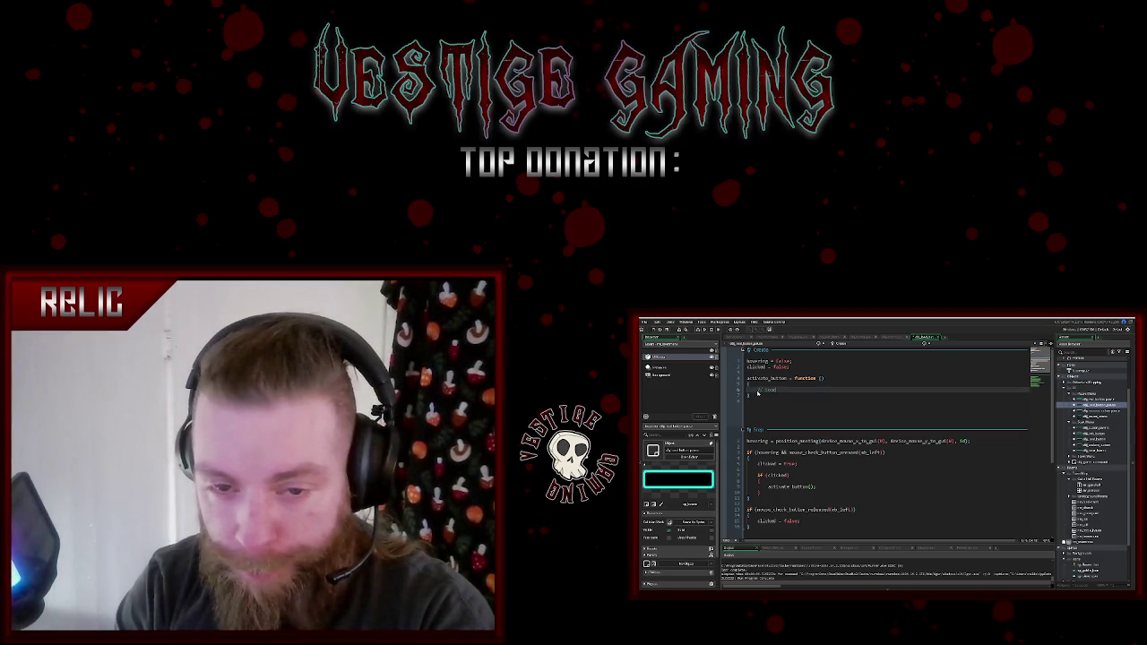
type("goto")
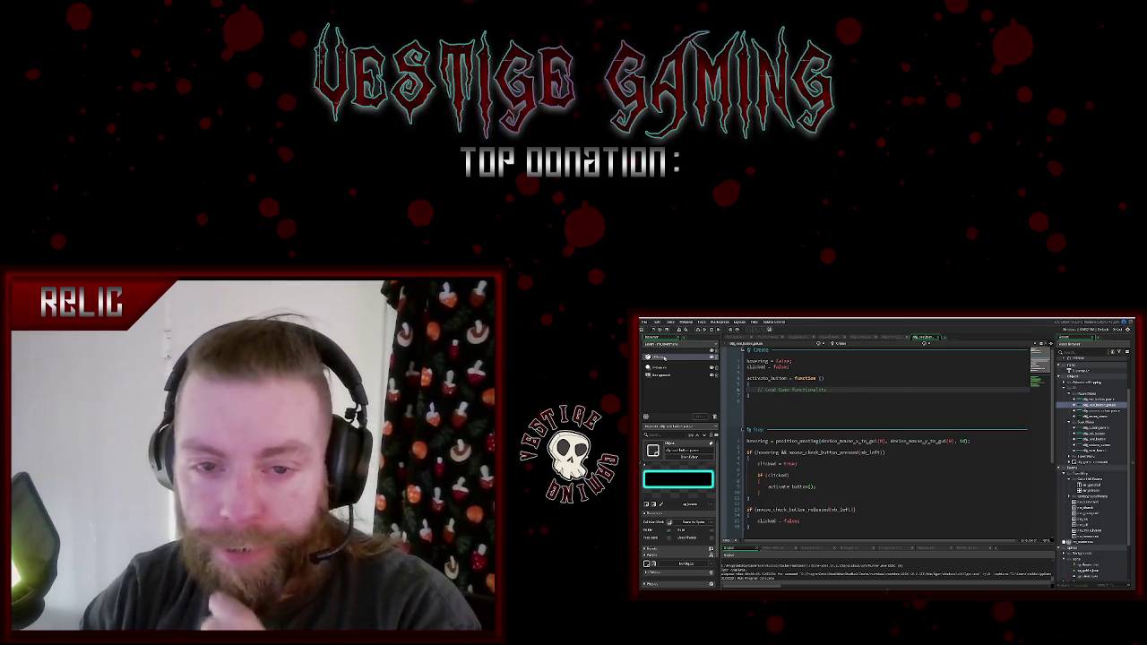
- In the title room, drag a button element into the flex panel and remove the stray text element
left_click(664, 357)
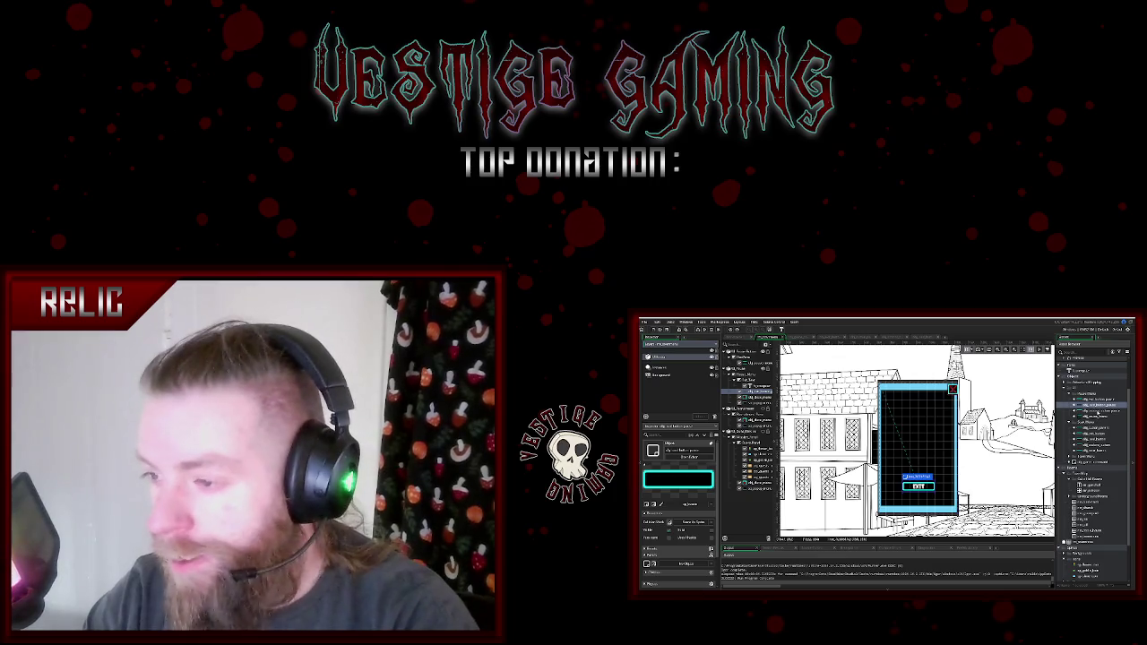
left_click_drag(1095, 410, 923, 442)
left_click(748, 377)
left_click(918, 441)
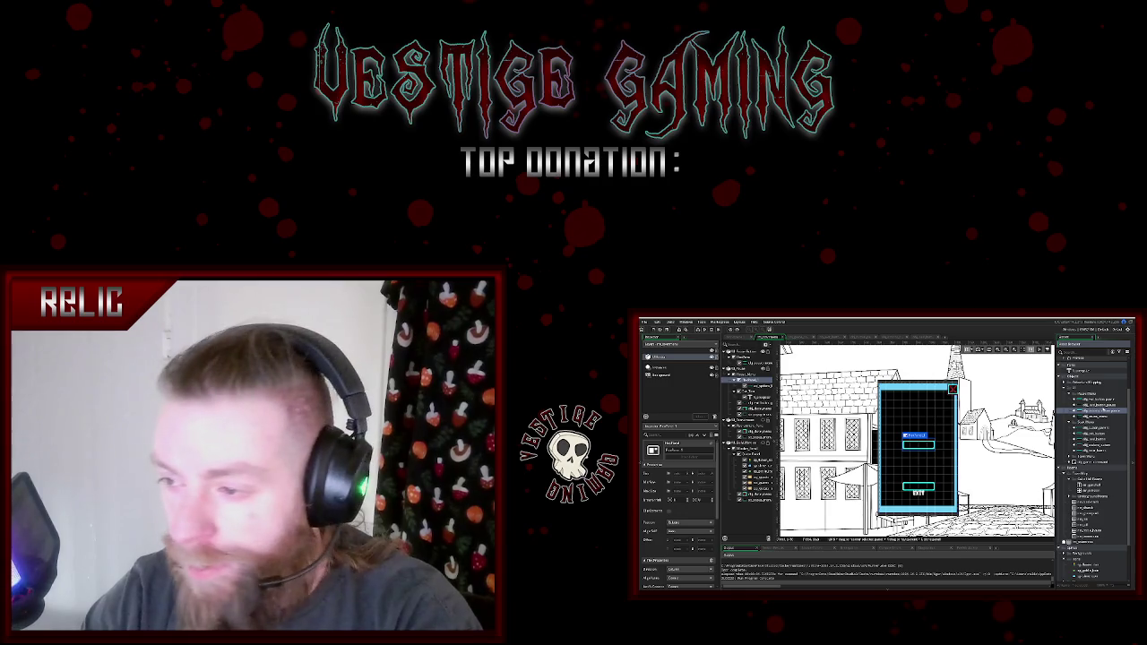
left_click(748, 377)
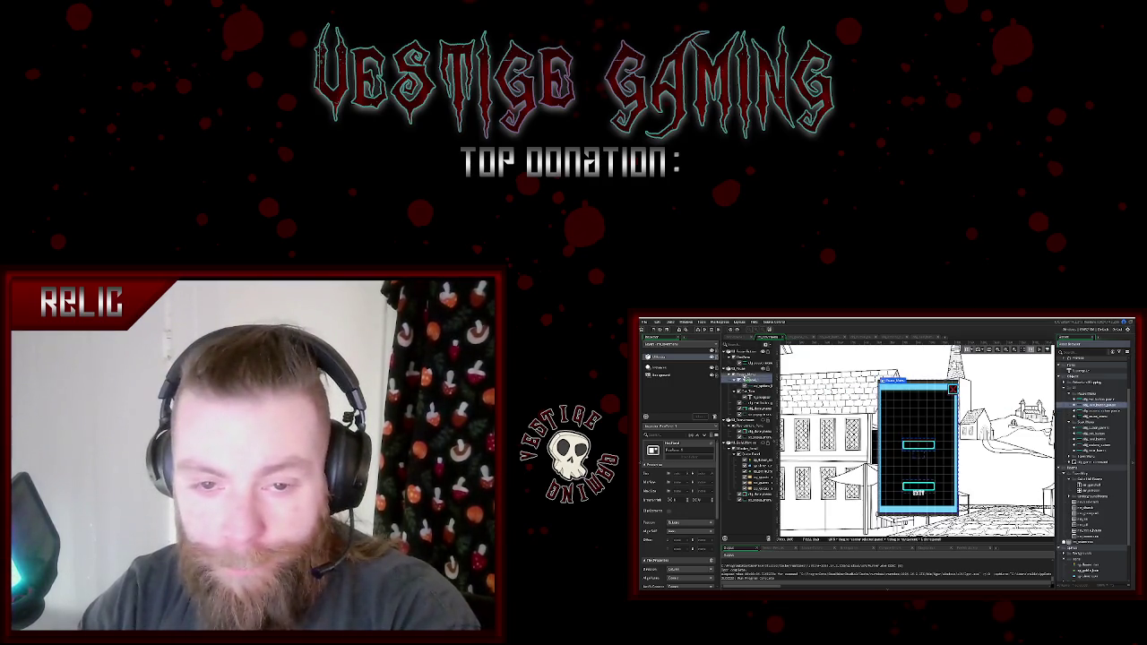
left_click(917, 436)
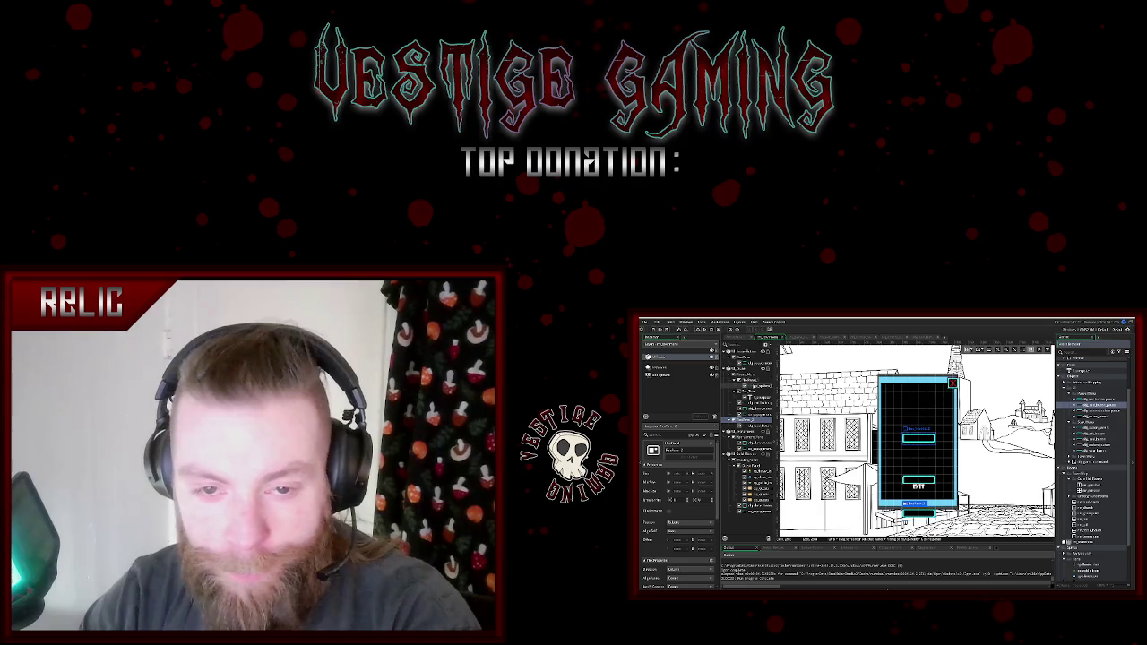
left_click(753, 377)
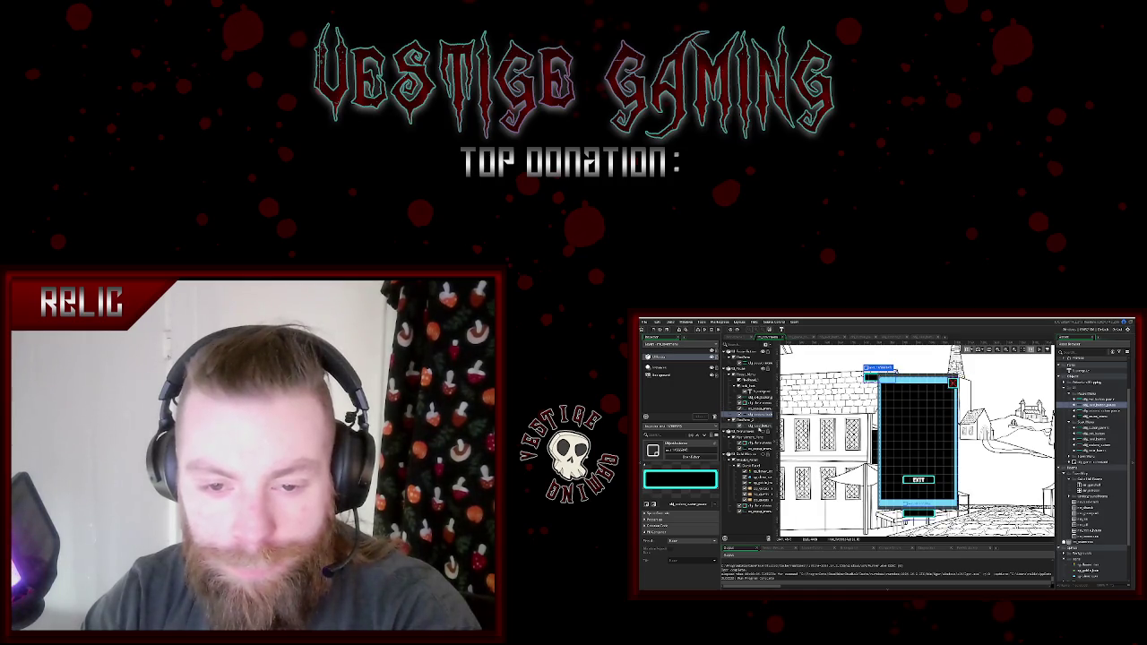
- Nudge EXIT lower and move the label elements into the panel's middle above EXIT
left_click(919, 441)
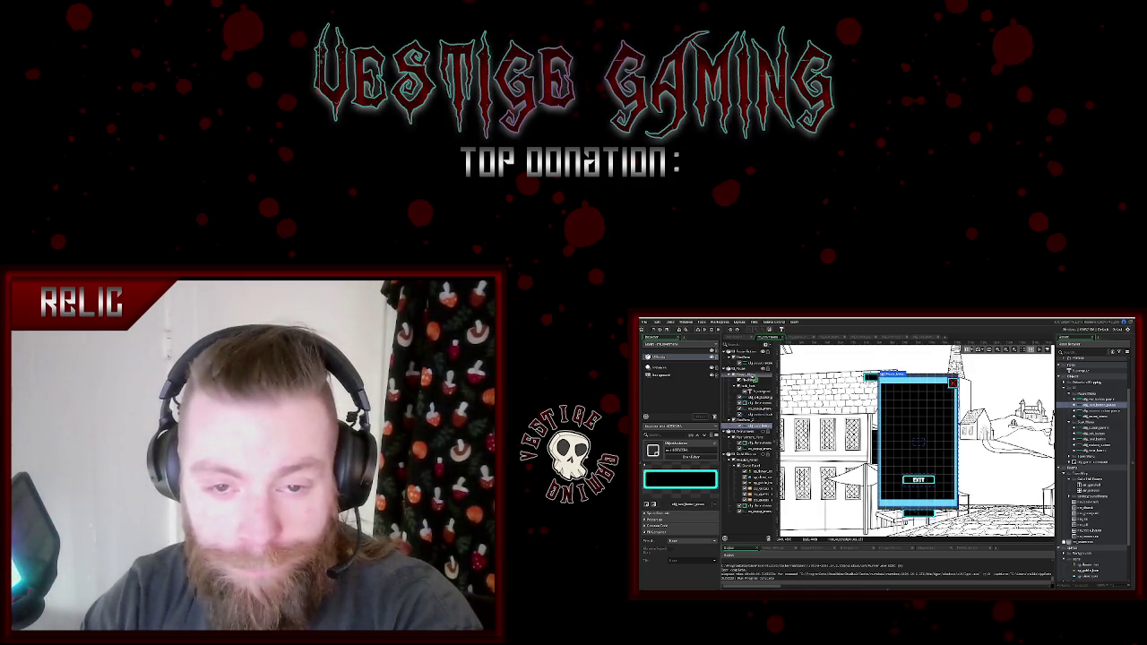
left_click_drag(918, 479, 919, 486)
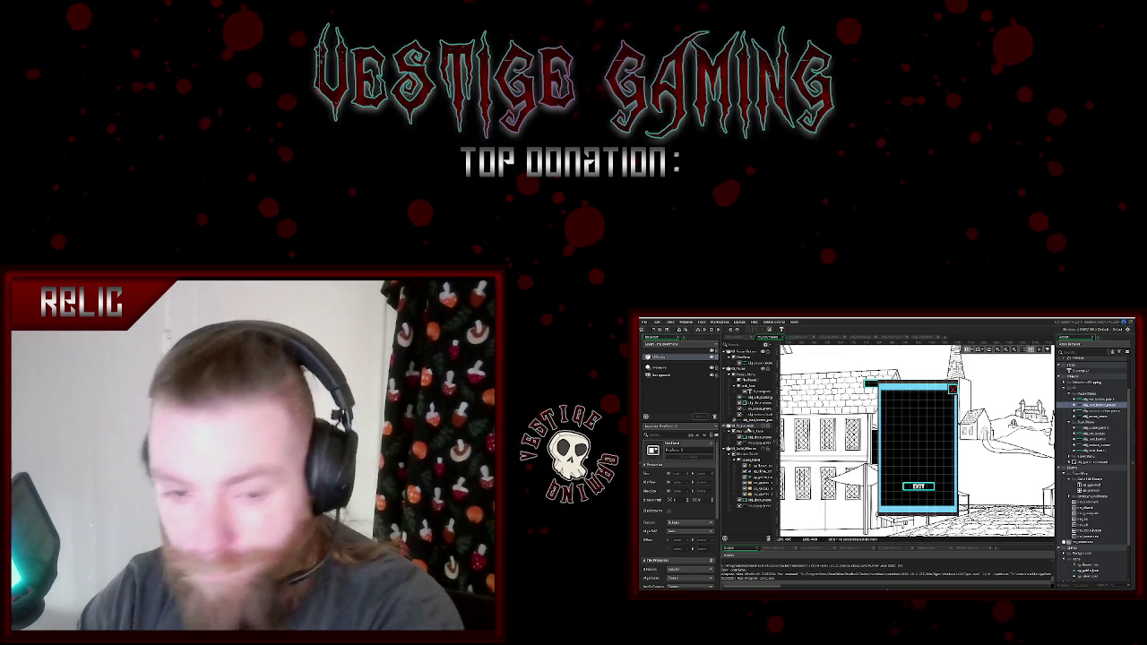
left_click(918, 446)
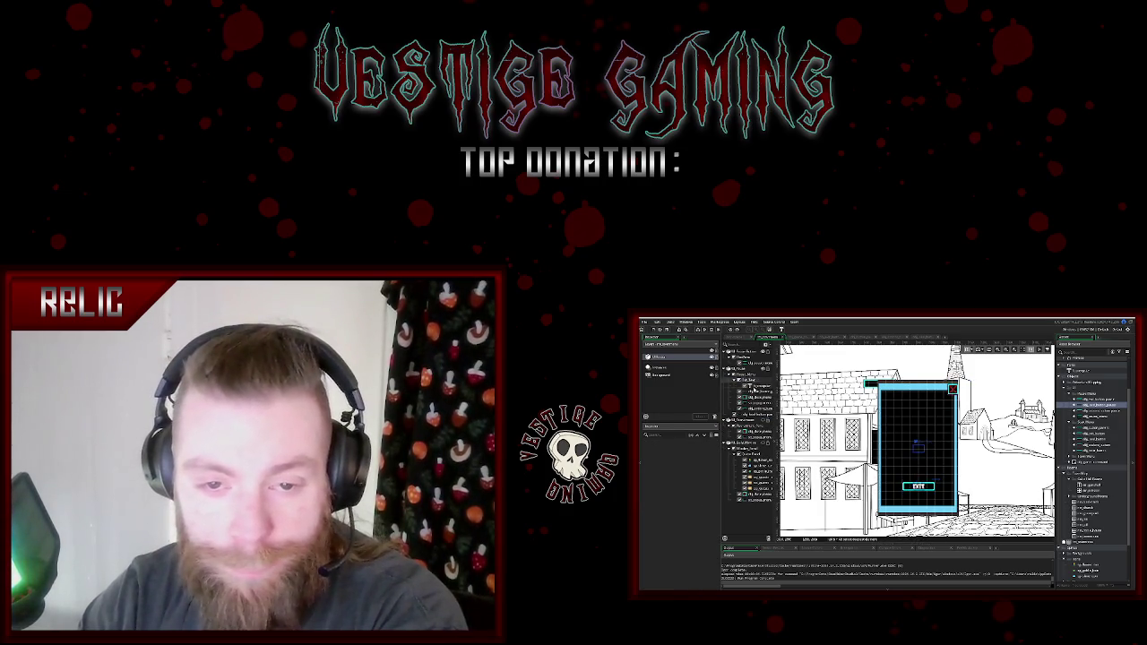
left_click(757, 393)
left_click(758, 398)
left_click(758, 404)
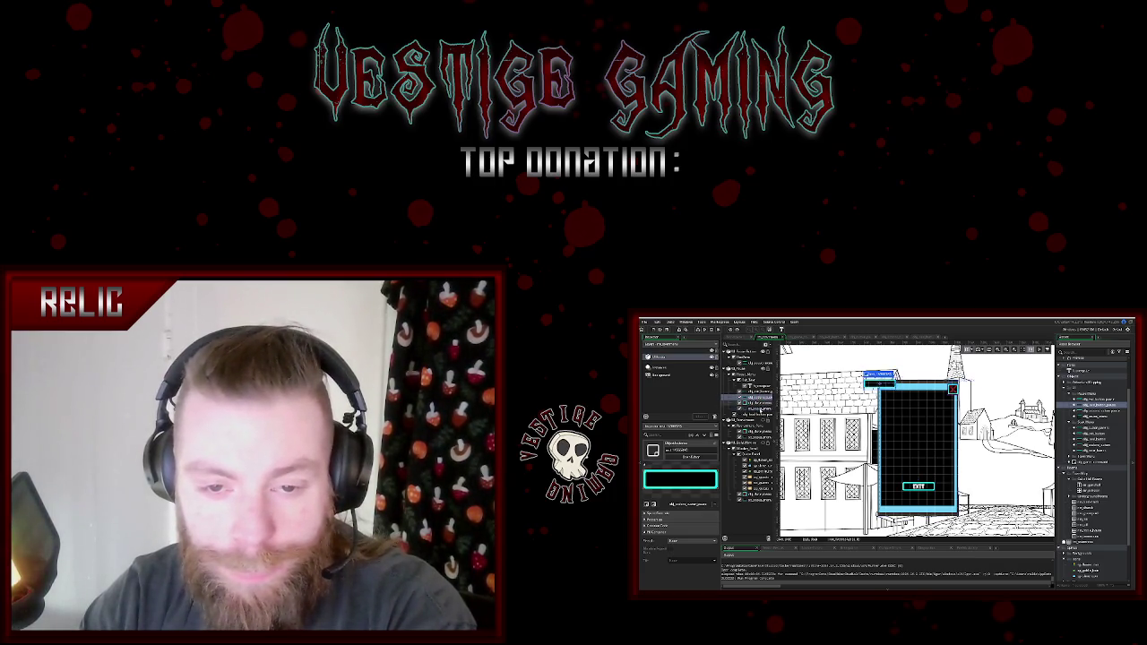
left_click(758, 414)
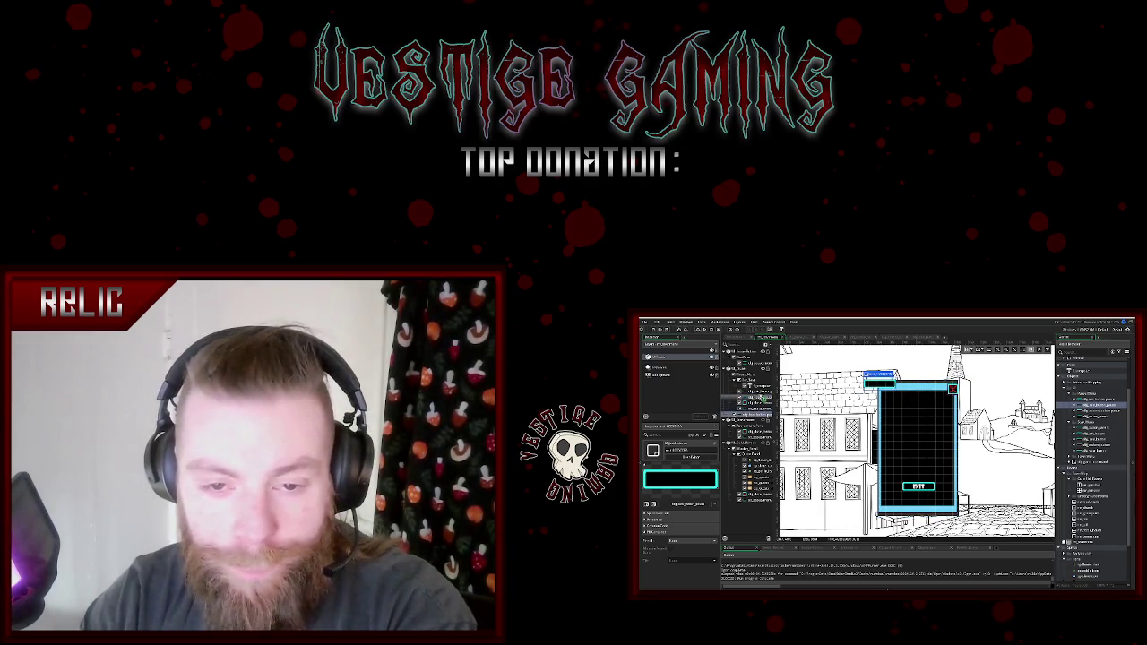
left_click(757, 397)
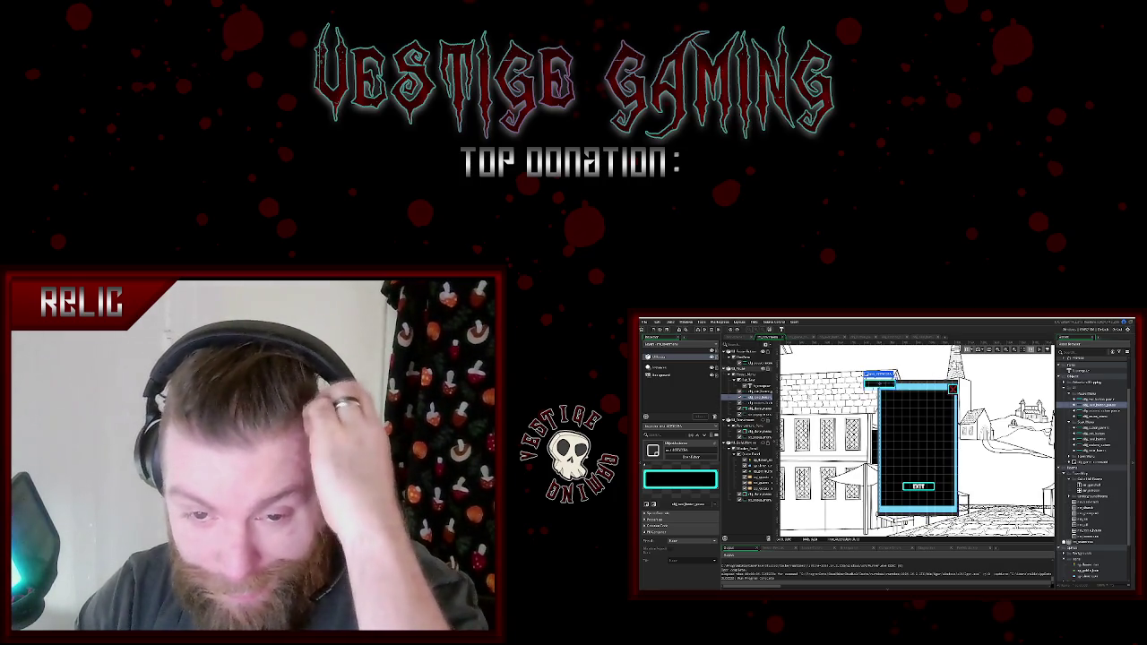
mouse_move(879, 383)
left_mouse_down()
mouse_move(901, 397)
mouse_move(909, 464)
mouse_move(907, 412)
mouse_move(908, 432)
left_mouse_up()
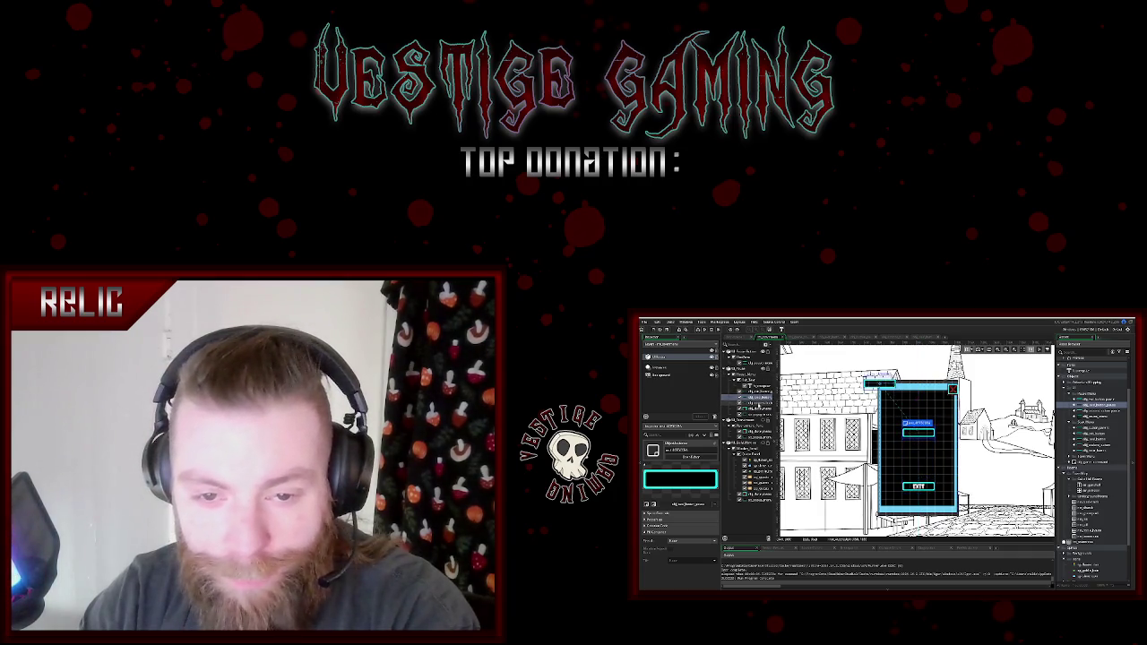
mouse_move(868, 377)
left_mouse_down()
mouse_move(898, 468)
mouse_move(907, 453)
left_mouse_up()
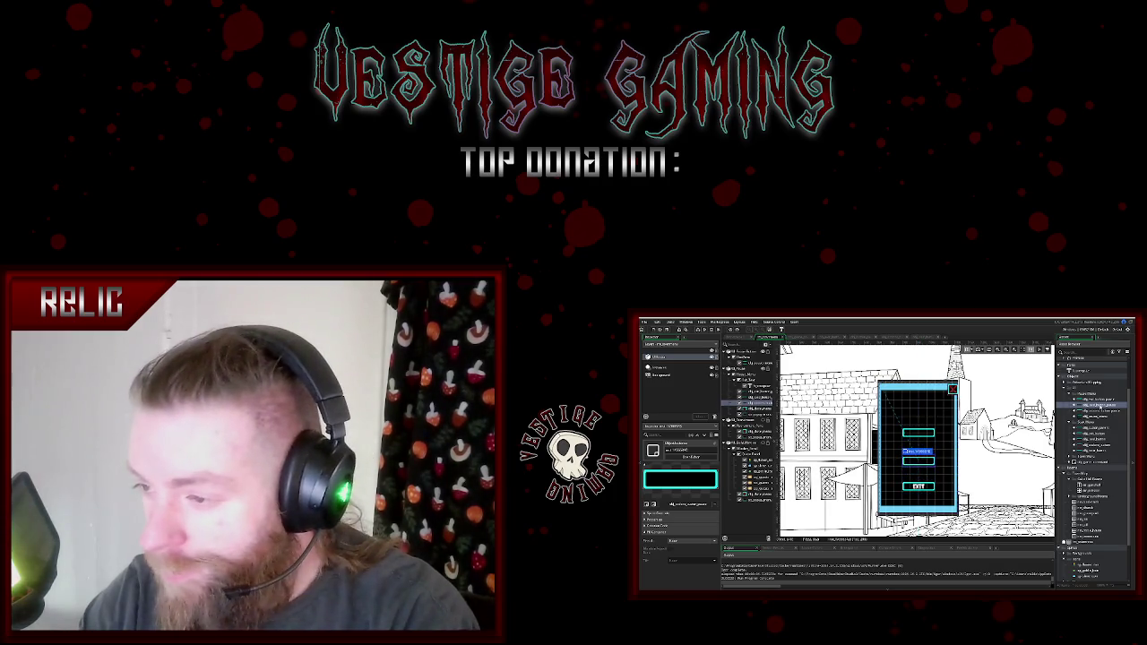
- Create a new entry from the button object asset, then select it and the flex panel
right_click(1072, 409)
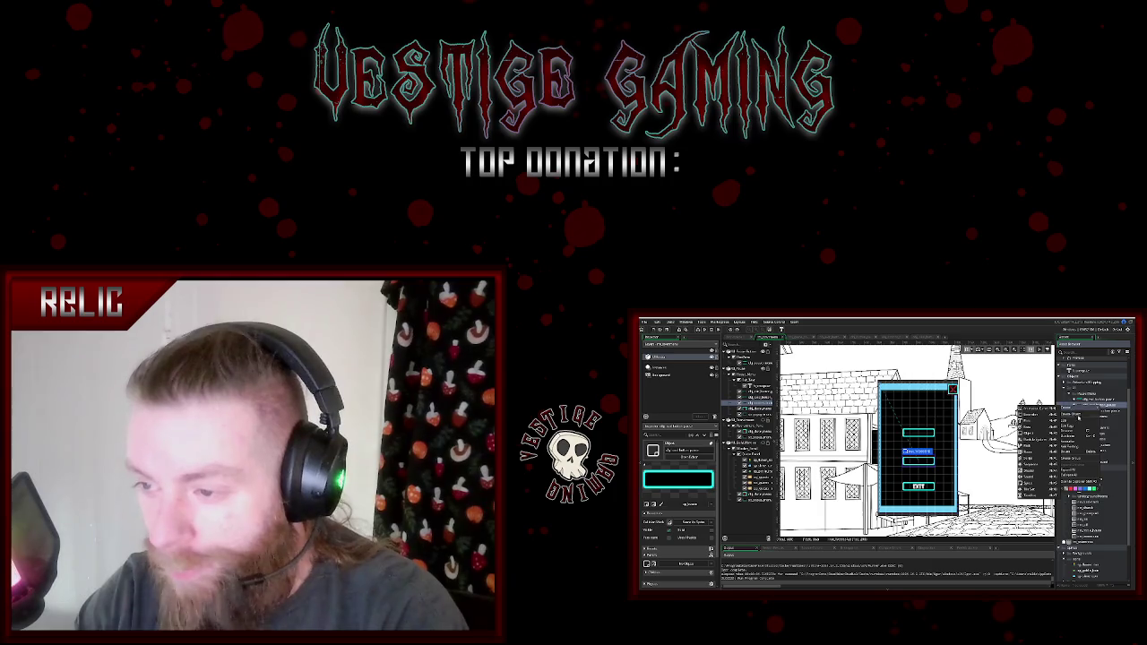
left_click(1081, 466)
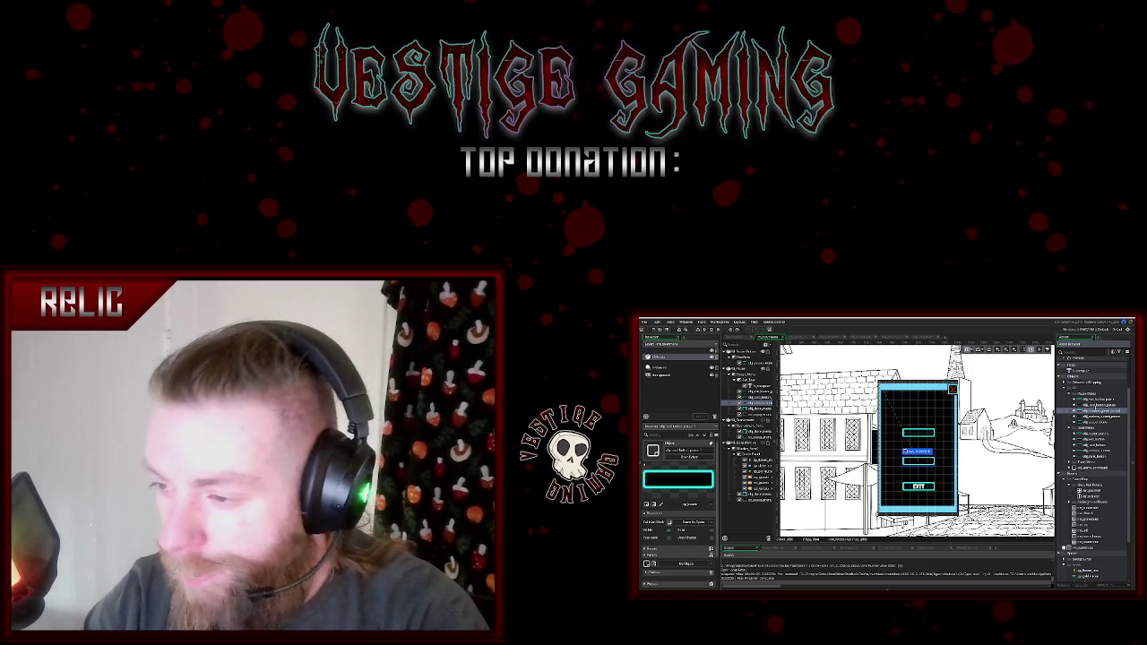
left_click(1093, 422)
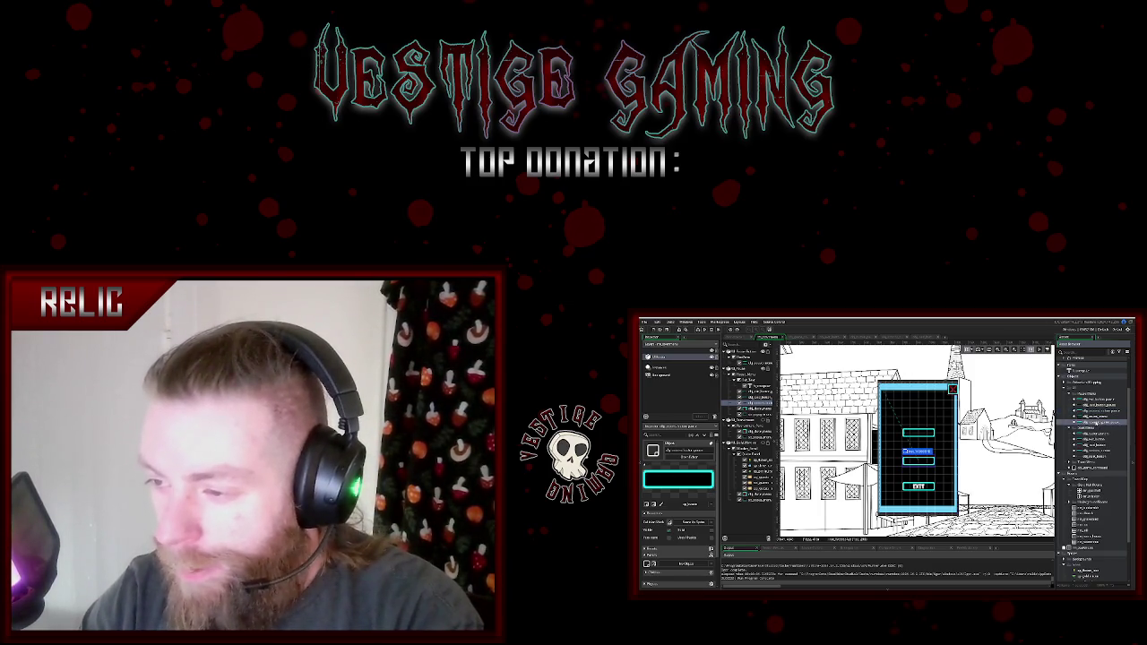
left_click(749, 377)
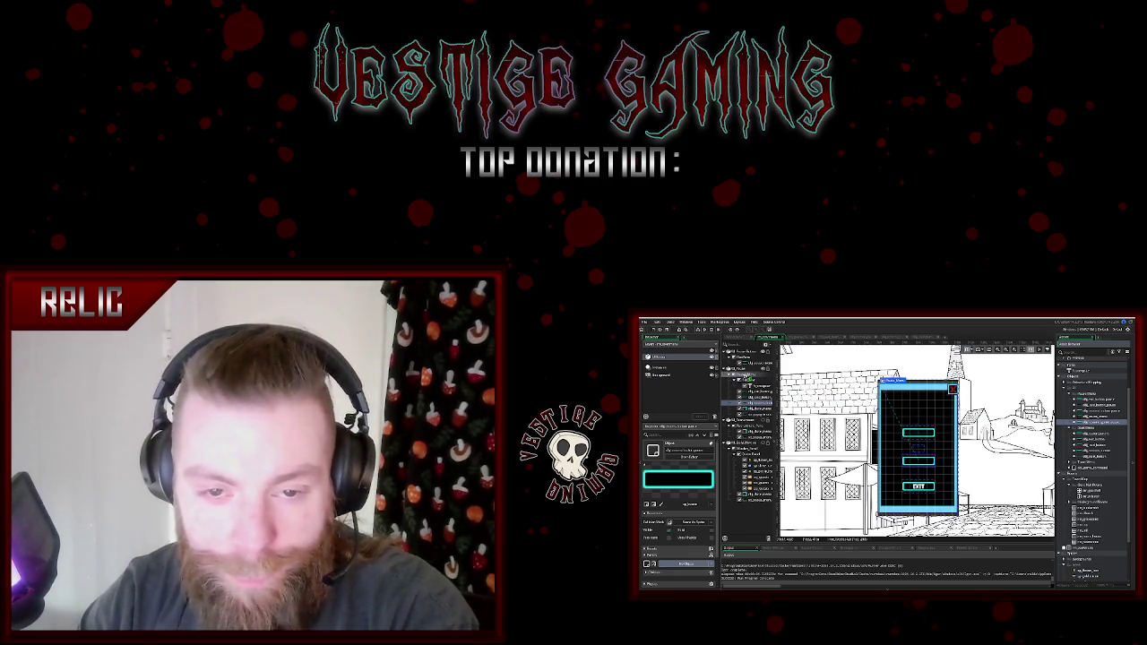
- Delete the unwanted element from the menu panel's instance list
left_click(750, 377)
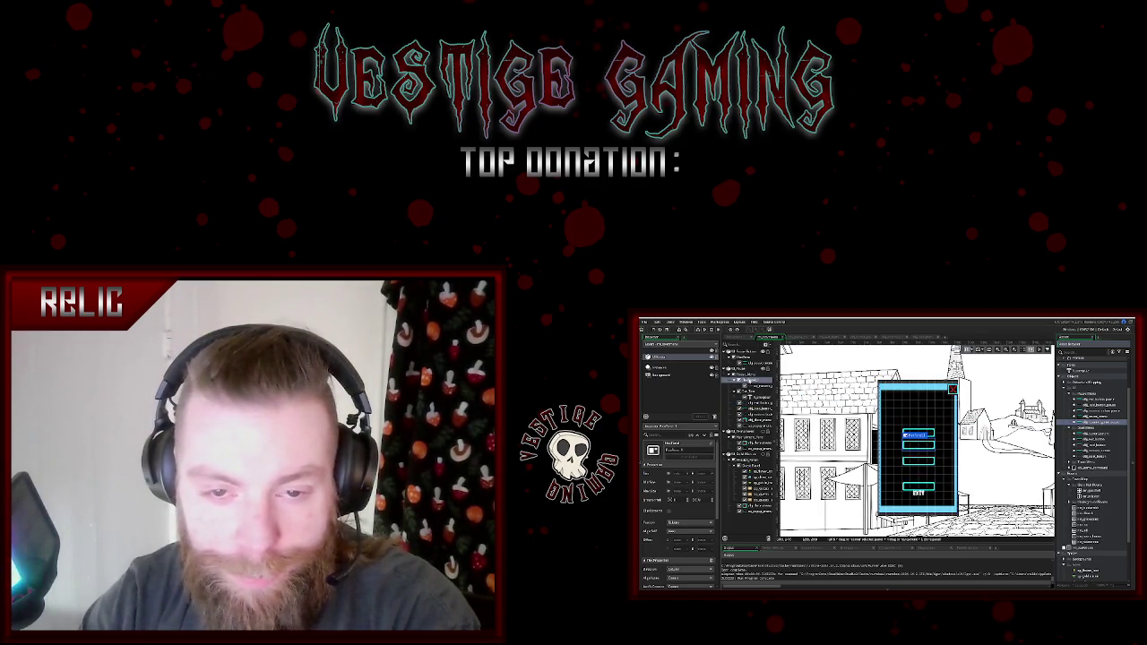
left_click(749, 379)
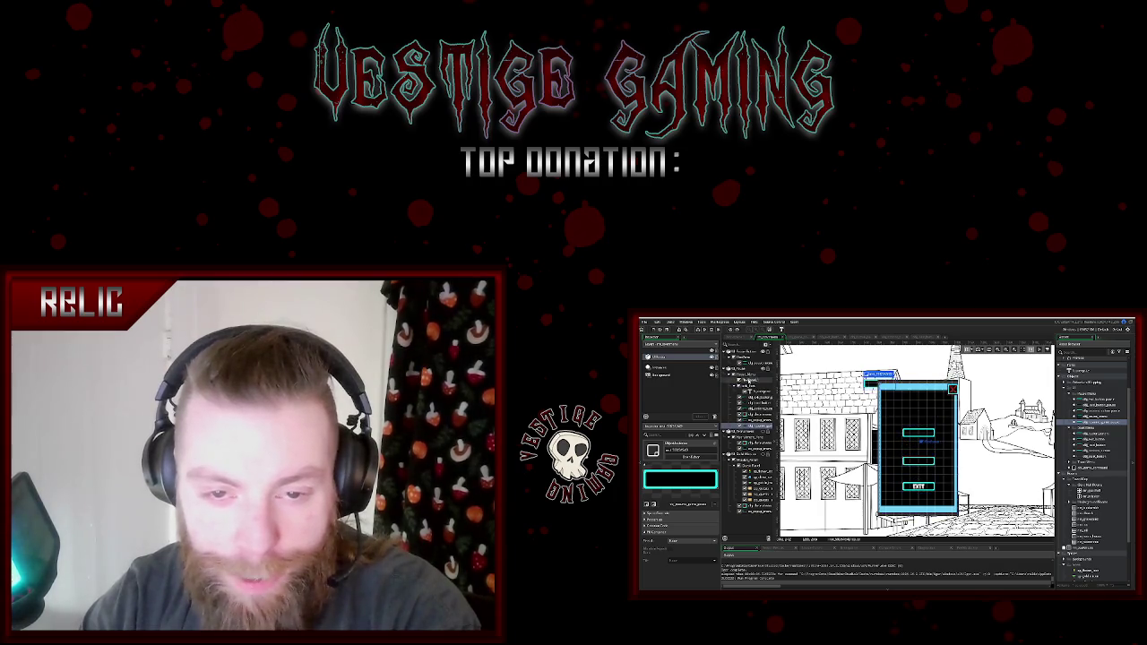
right_click(750, 381)
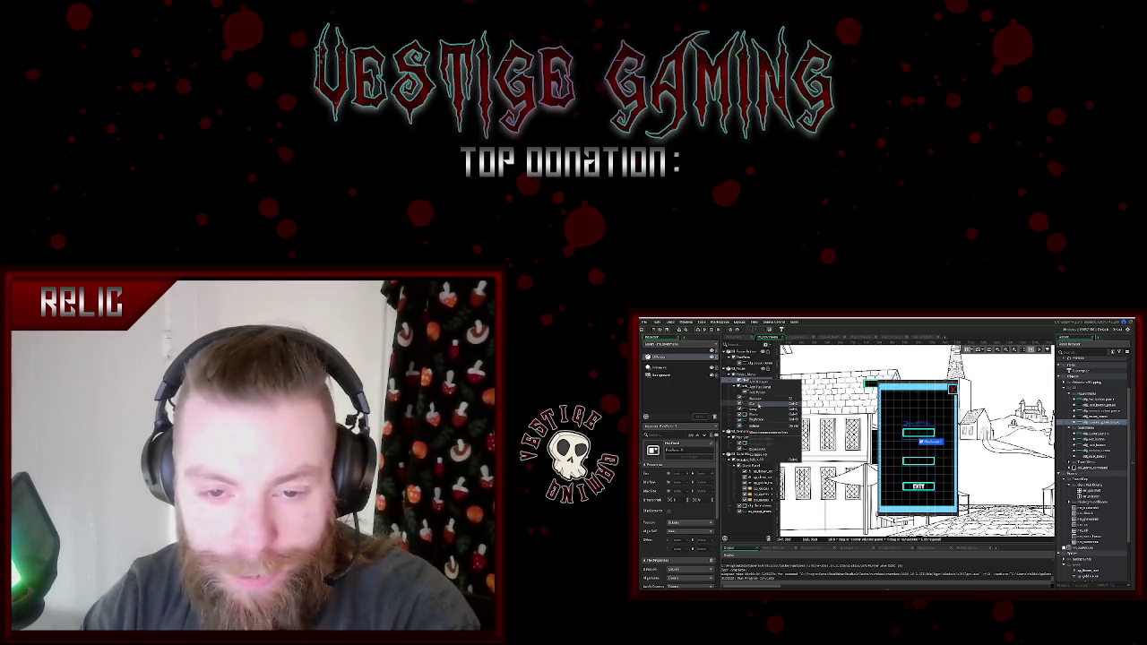
left_click(759, 428)
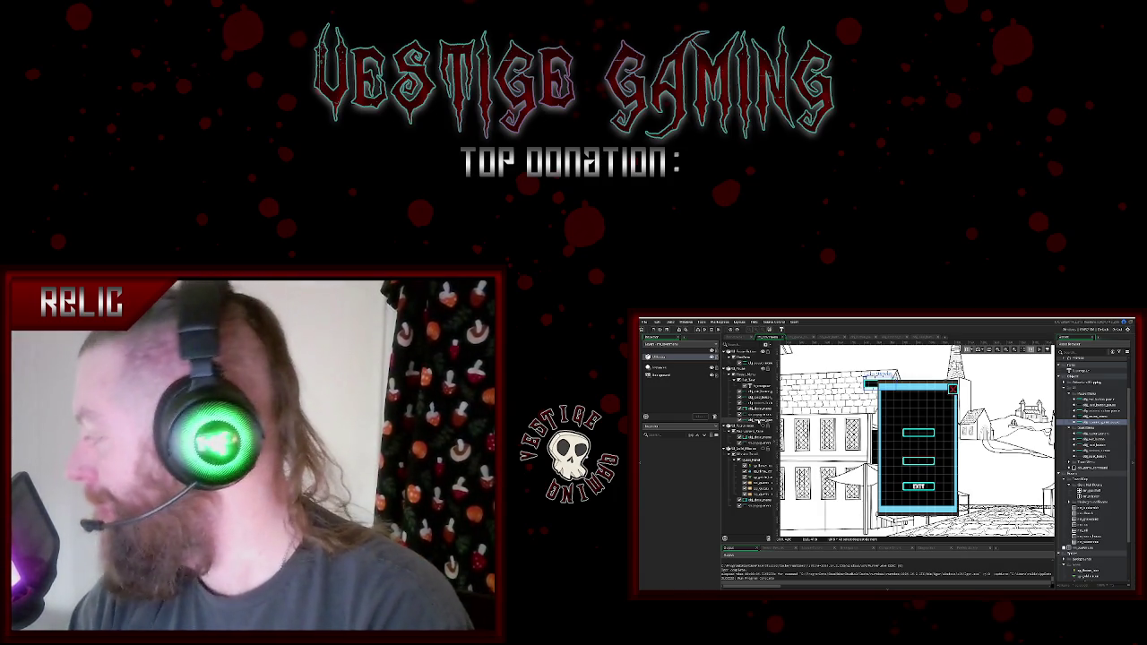
- Nudge the menu panel instance slightly right and down, then select the LOREM IPSUM text
left_click(880, 377)
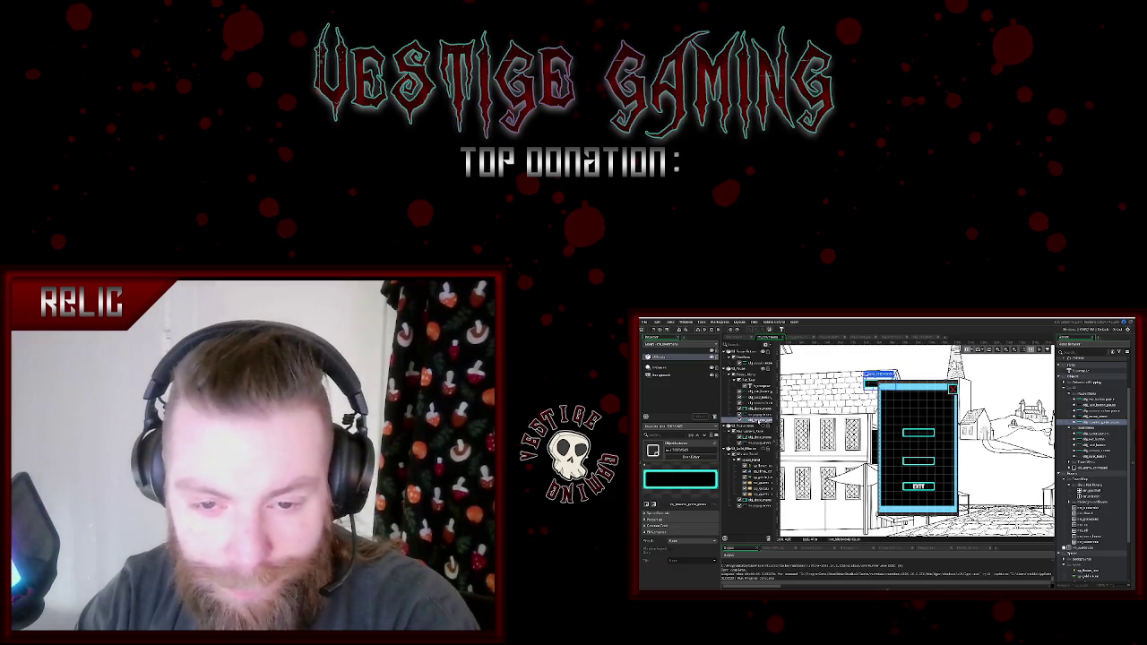
left_click(917, 451)
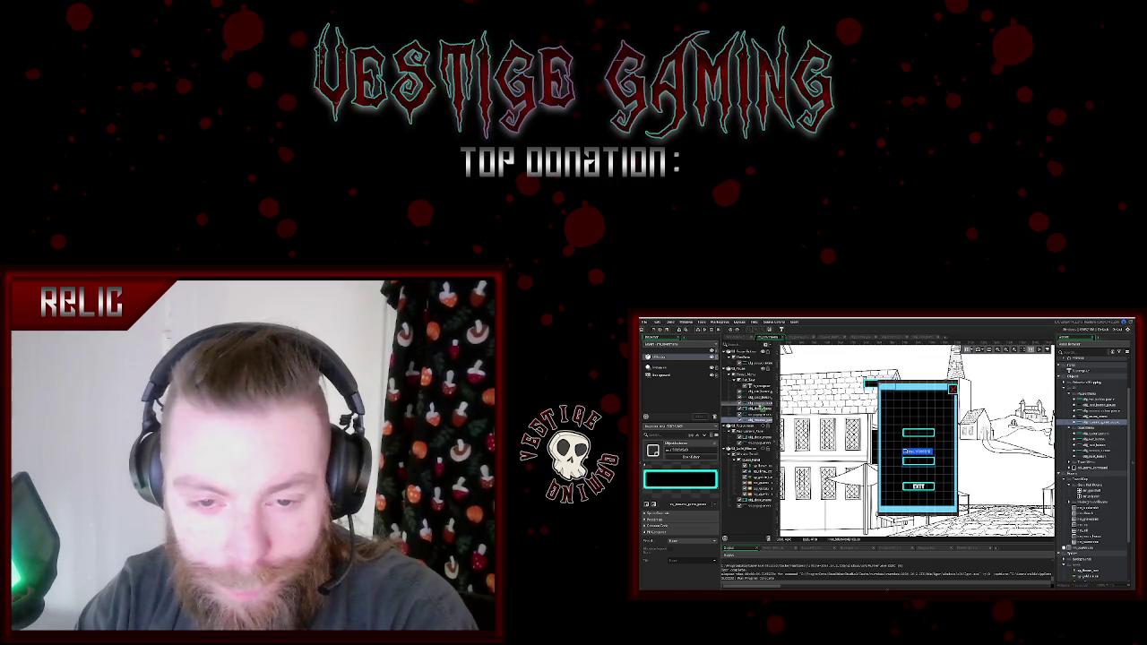
left_click(912, 388)
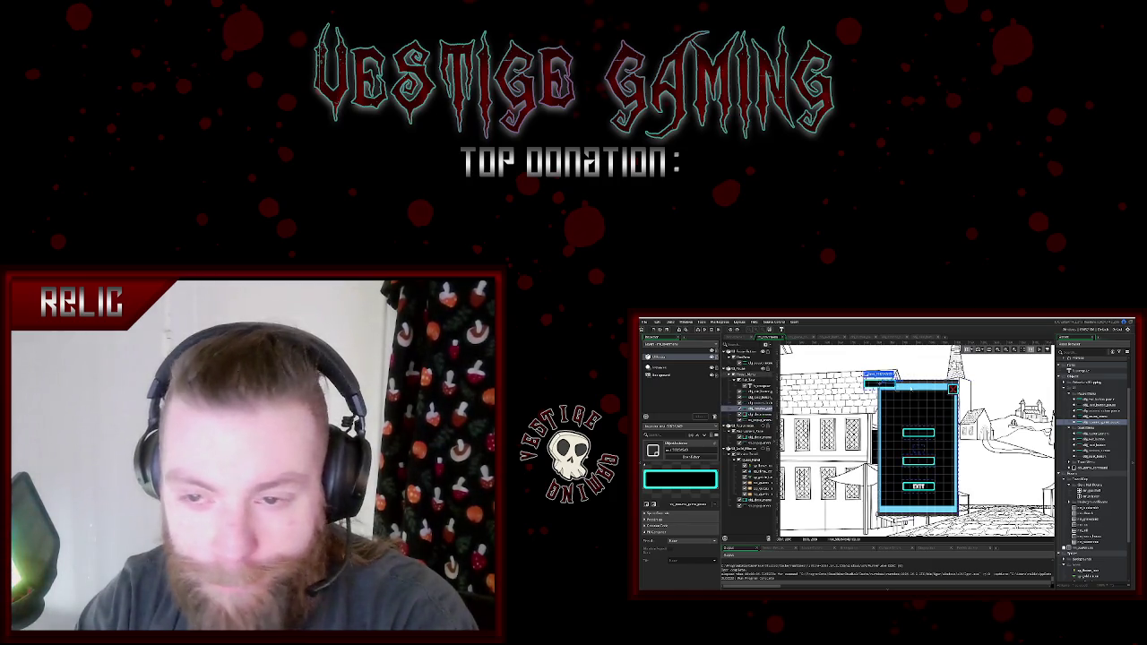
left_click_drag(887, 385, 891, 389)
left_click(909, 408)
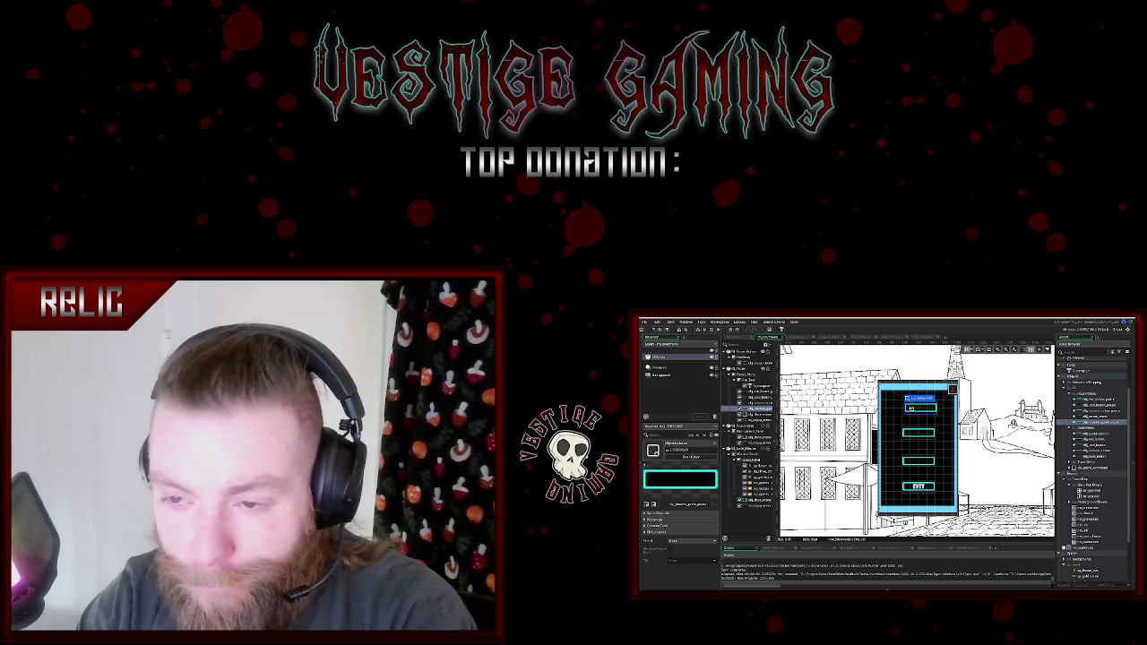
left_click(921, 440)
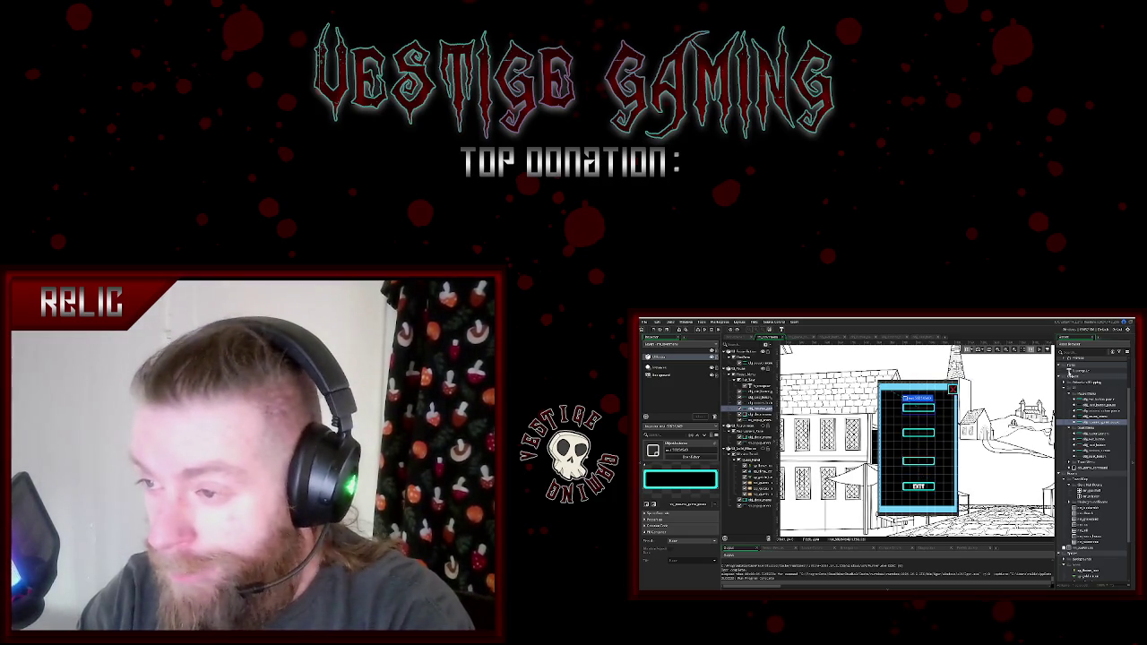
left_click(757, 385)
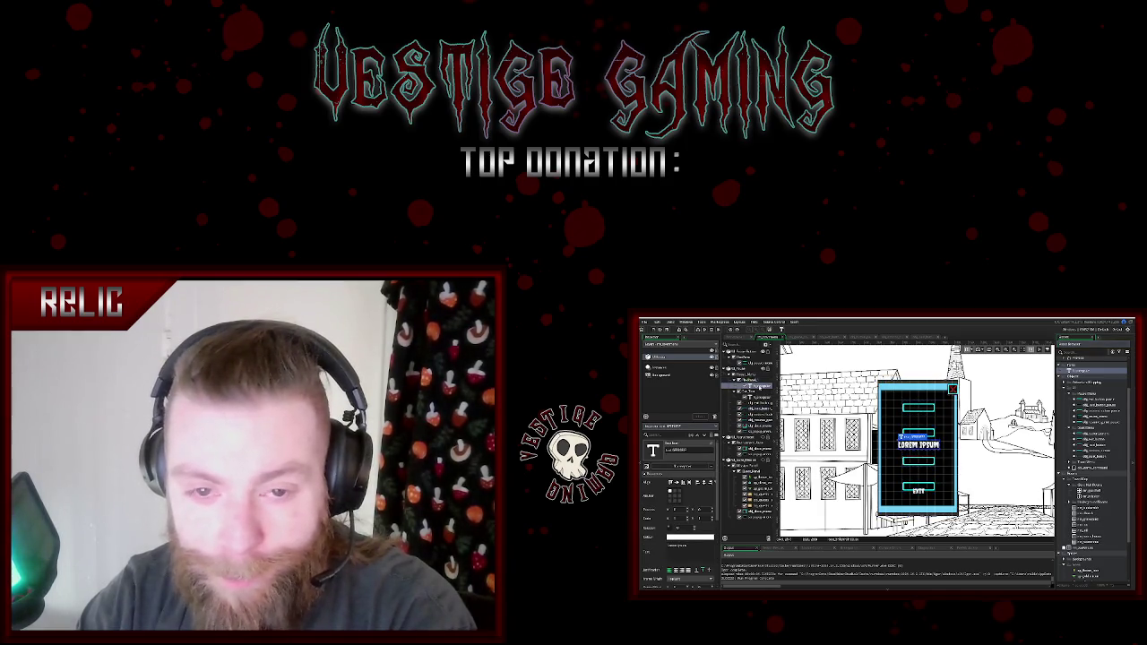
- Change the LOREM IPSUM label's text to Resume so it reads RESUME
double_click(923, 445)
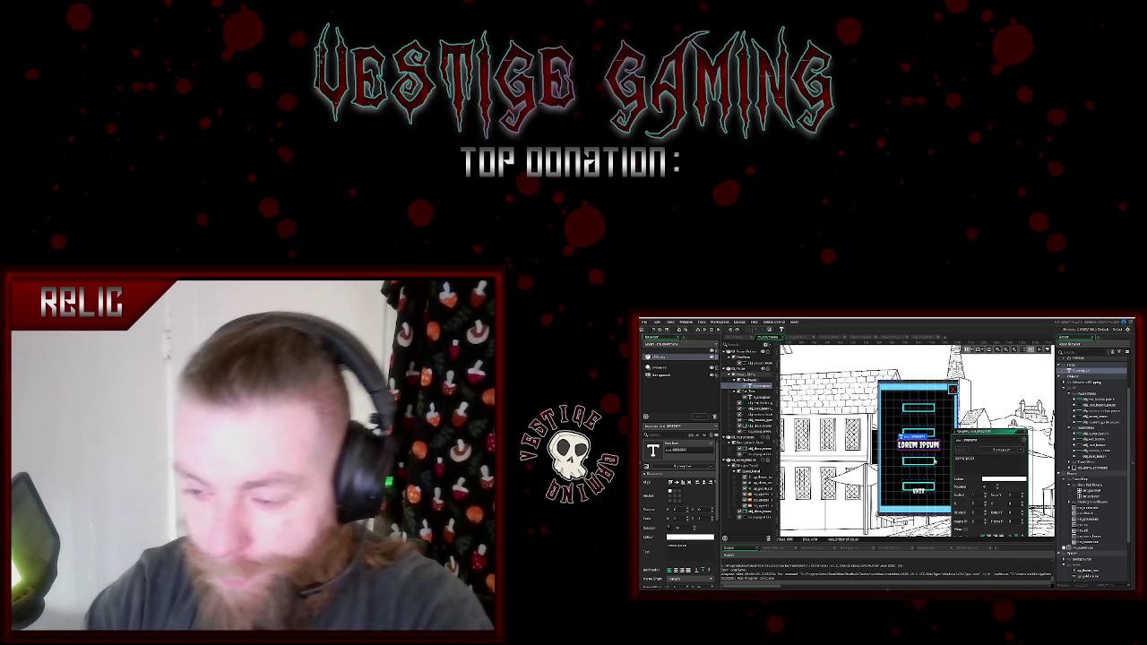
type("Resume")
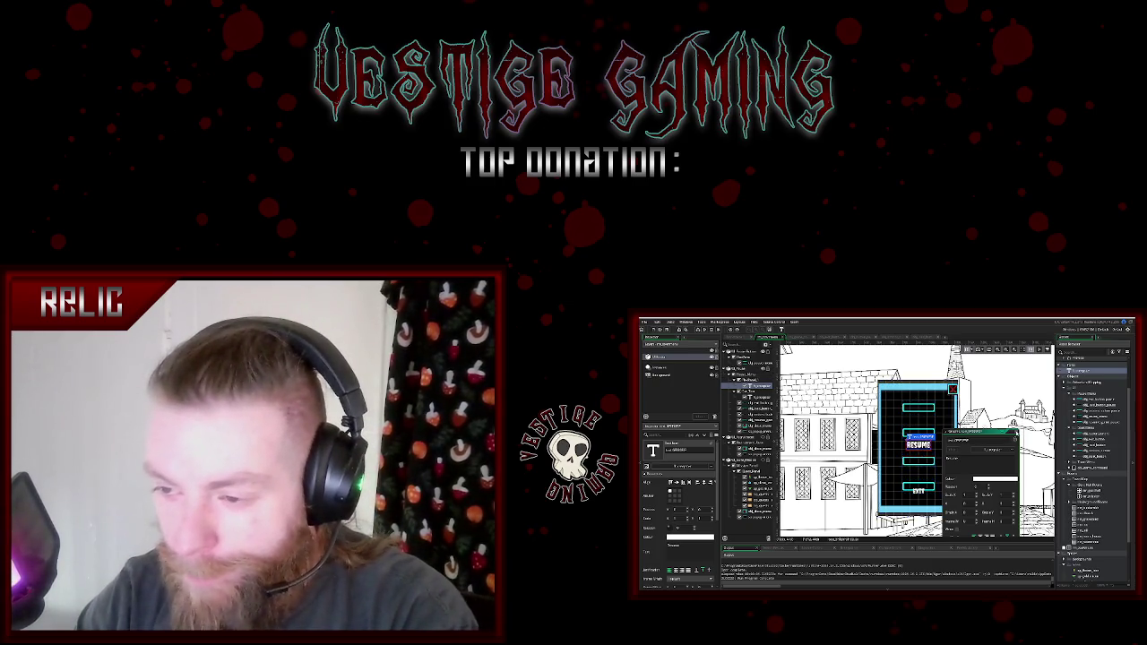
key("Return")
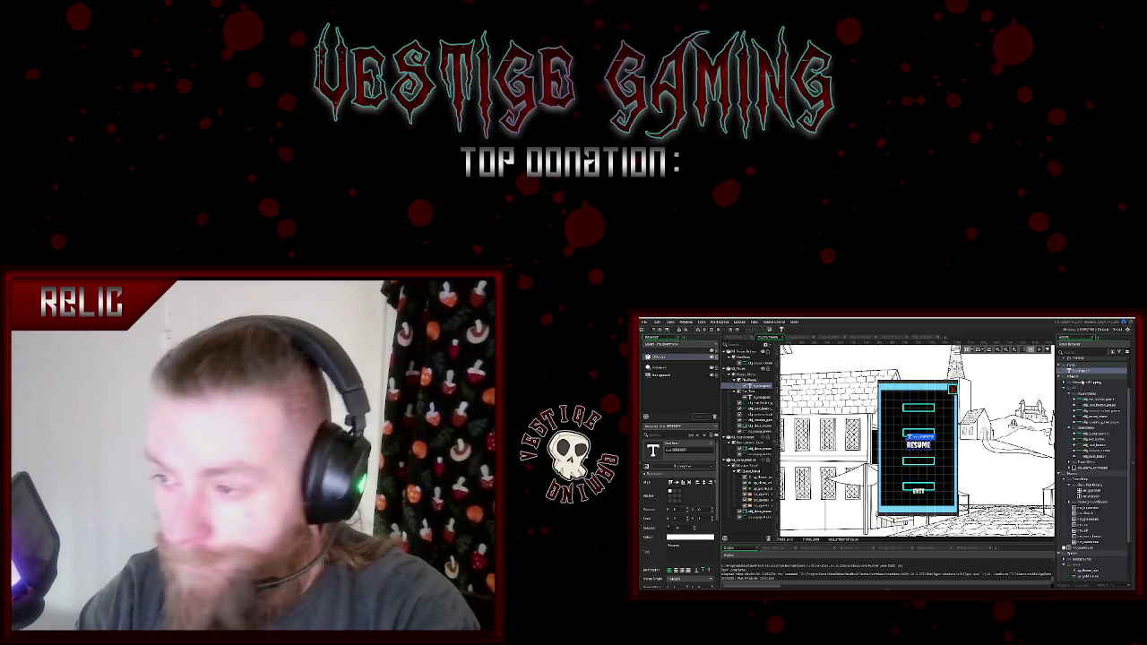
right_click(750, 380)
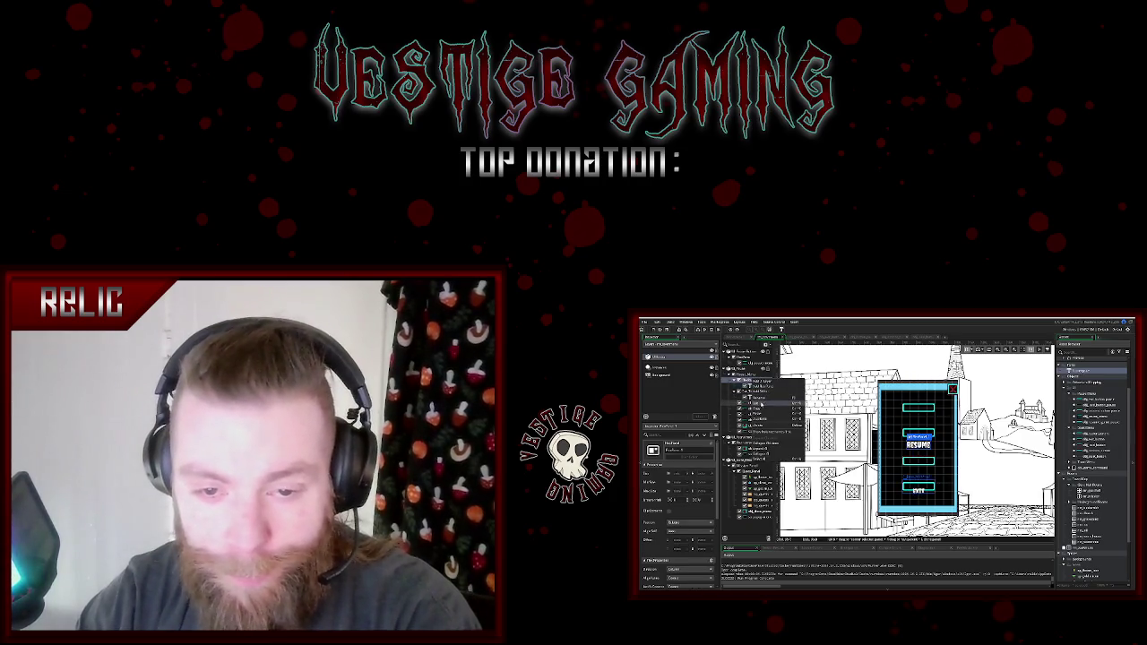
left_click(760, 392)
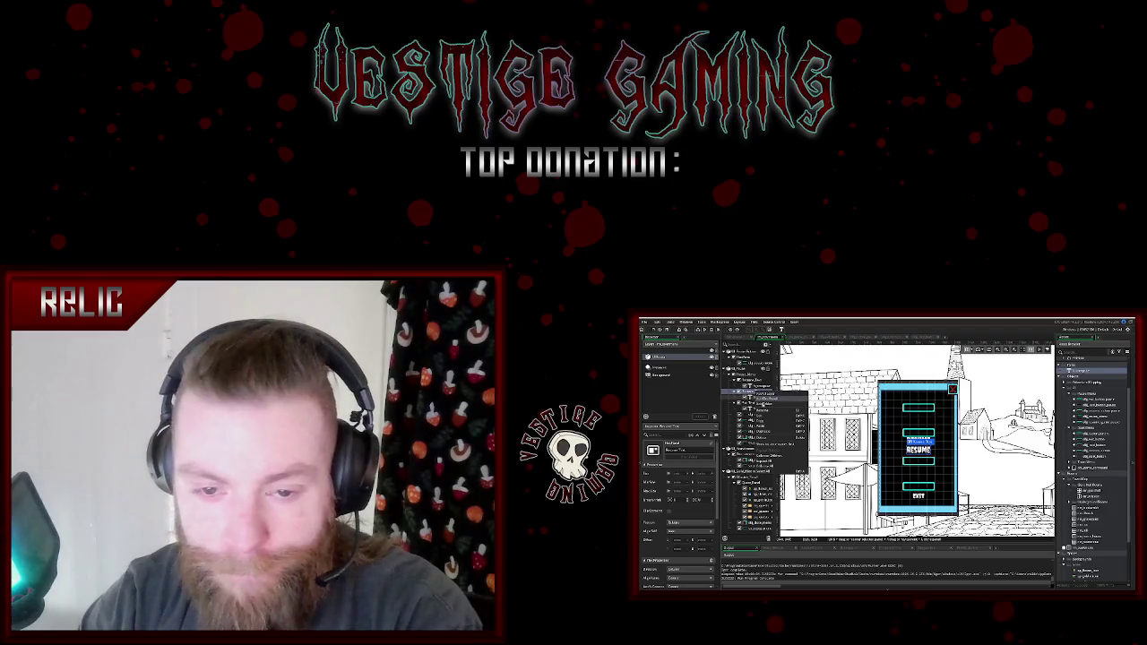
- Duplicate the RESUME label and retype the copies as OPTIONS and LOAD
key("ctrl+v")
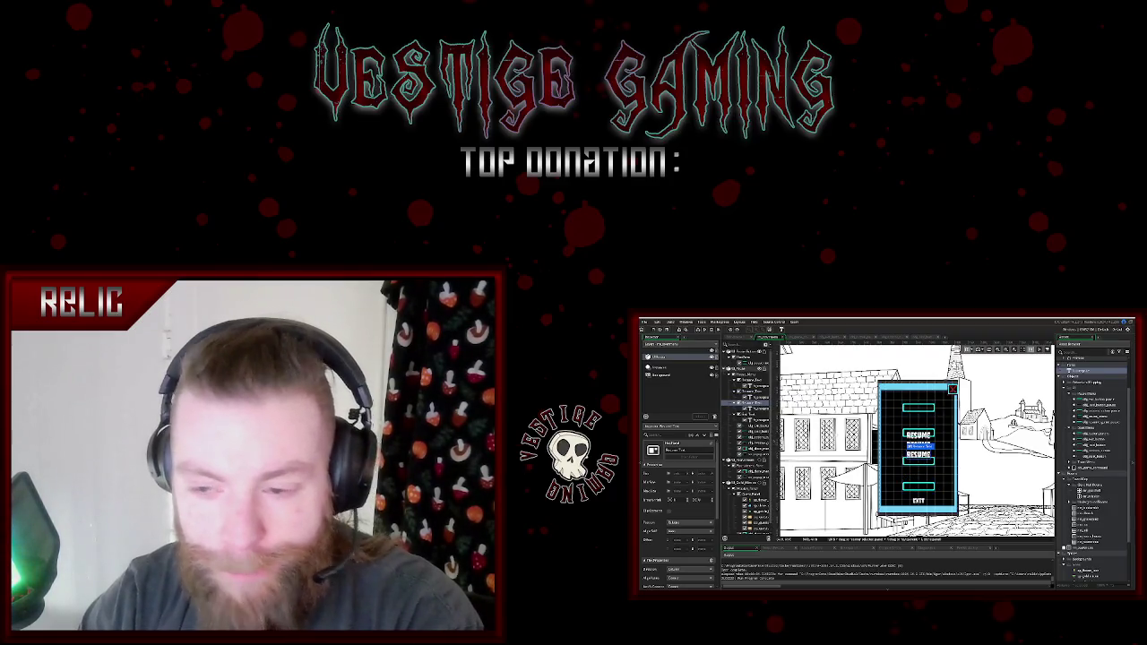
left_click(919, 436)
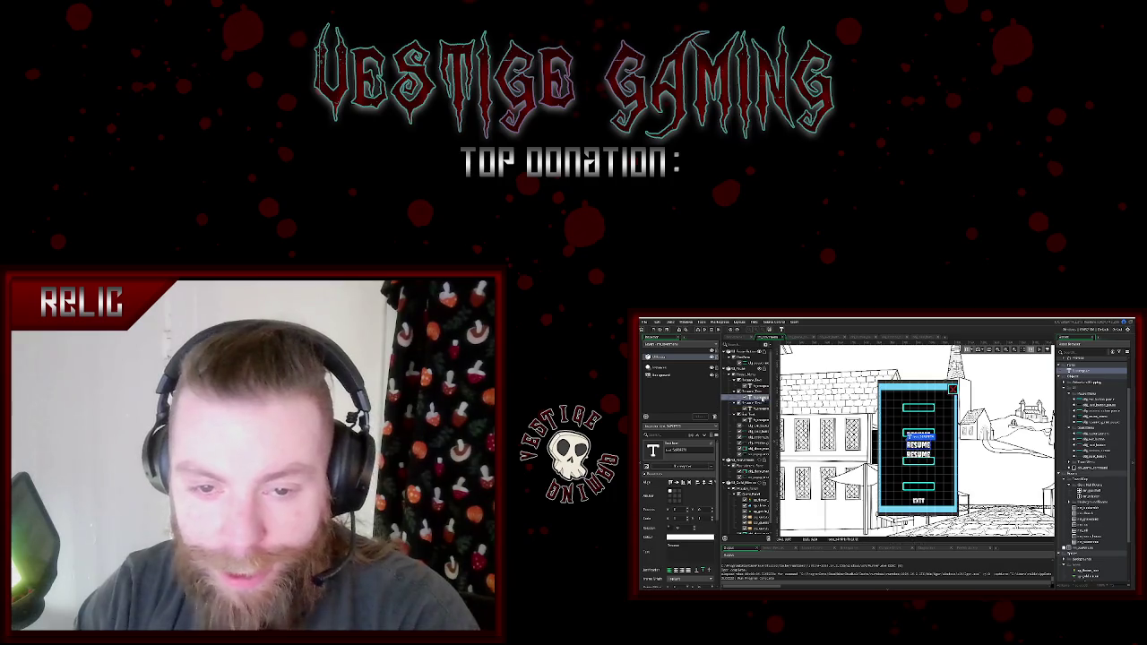
double_click(919, 440)
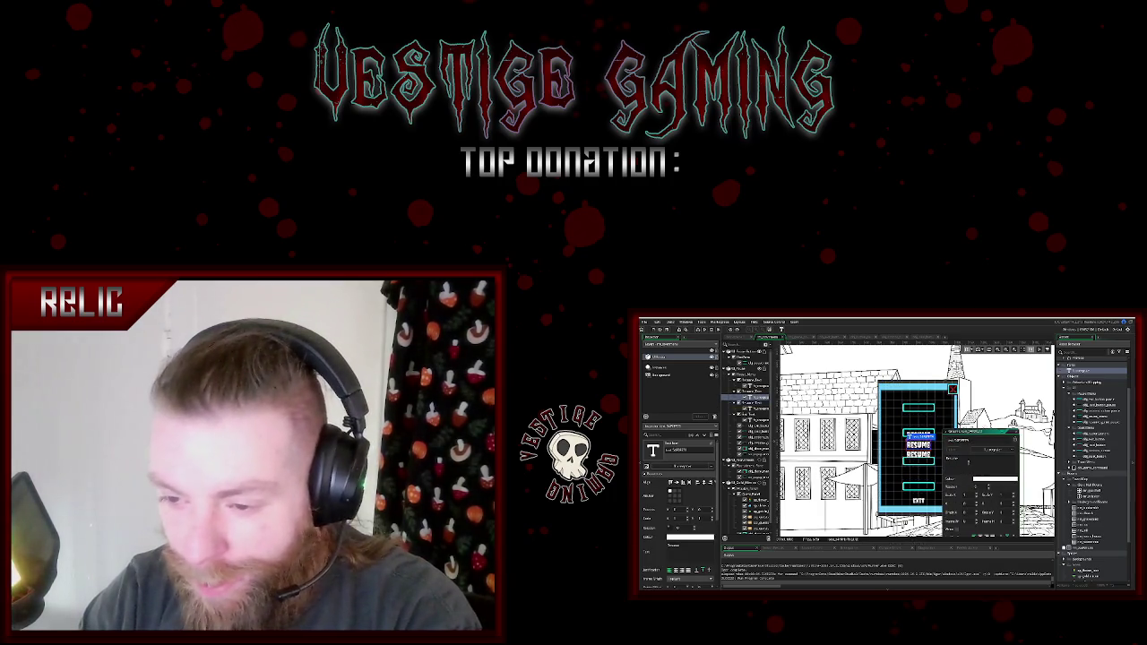
type("OPTIONS")
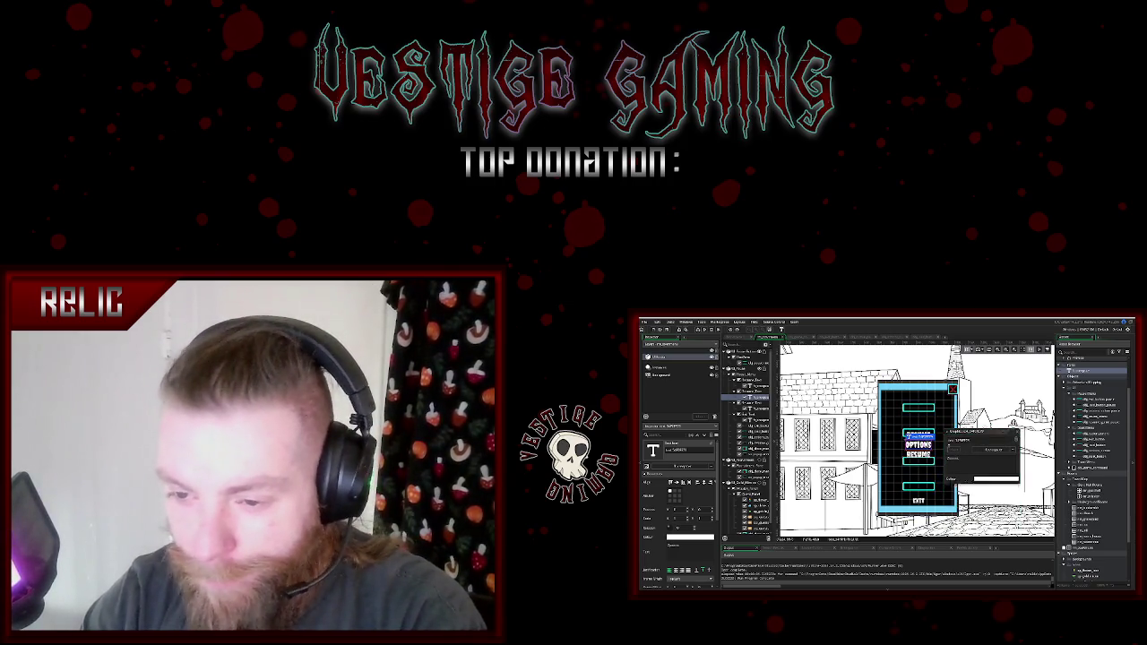
left_click(918, 394)
left_click(918, 445)
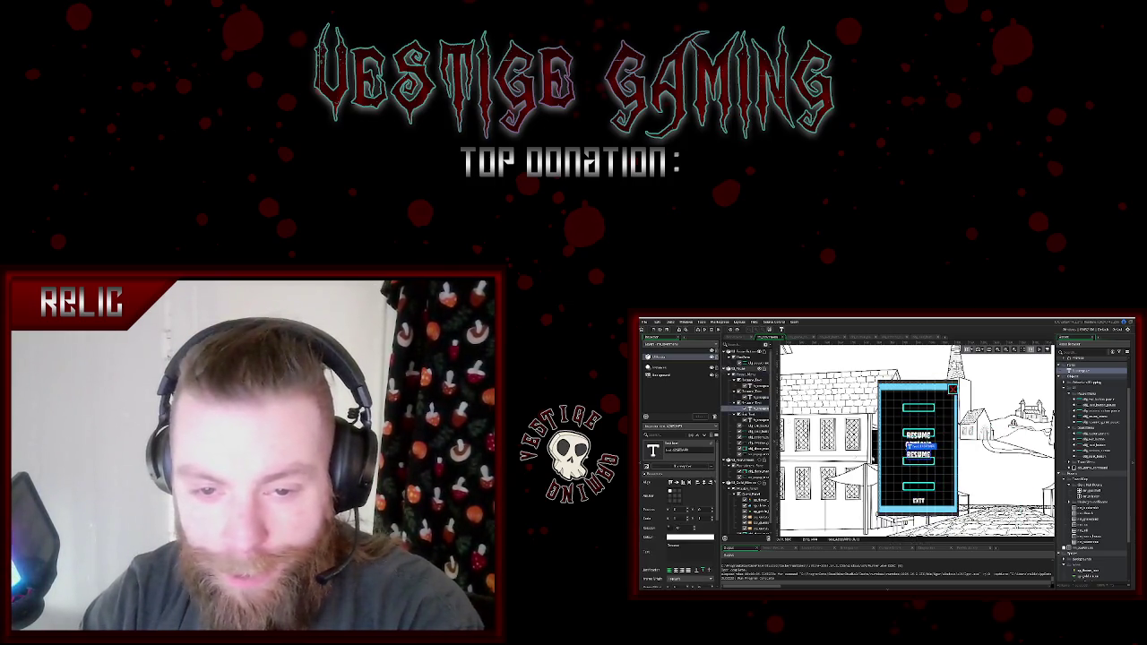
double_click(919, 445)
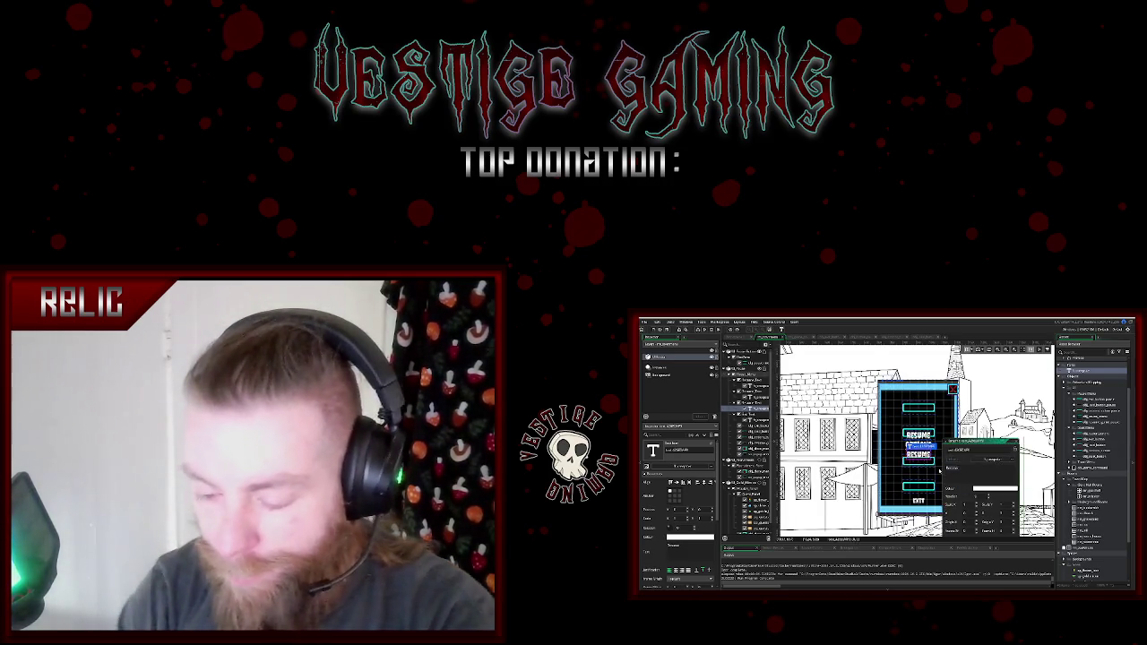
type("LOAD")
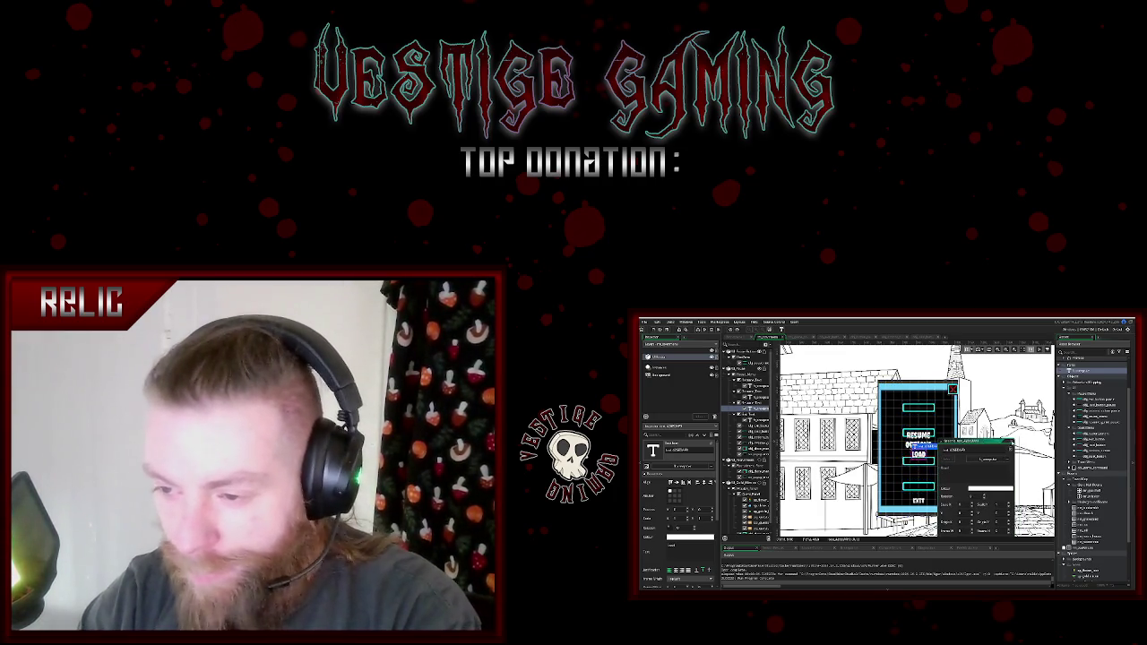
key("Escape")
- Drag the labels into order: RESUME top, then LOAD, OPTIONS, and EXIT at the bottom
left_click_drag(919, 446, 923, 433)
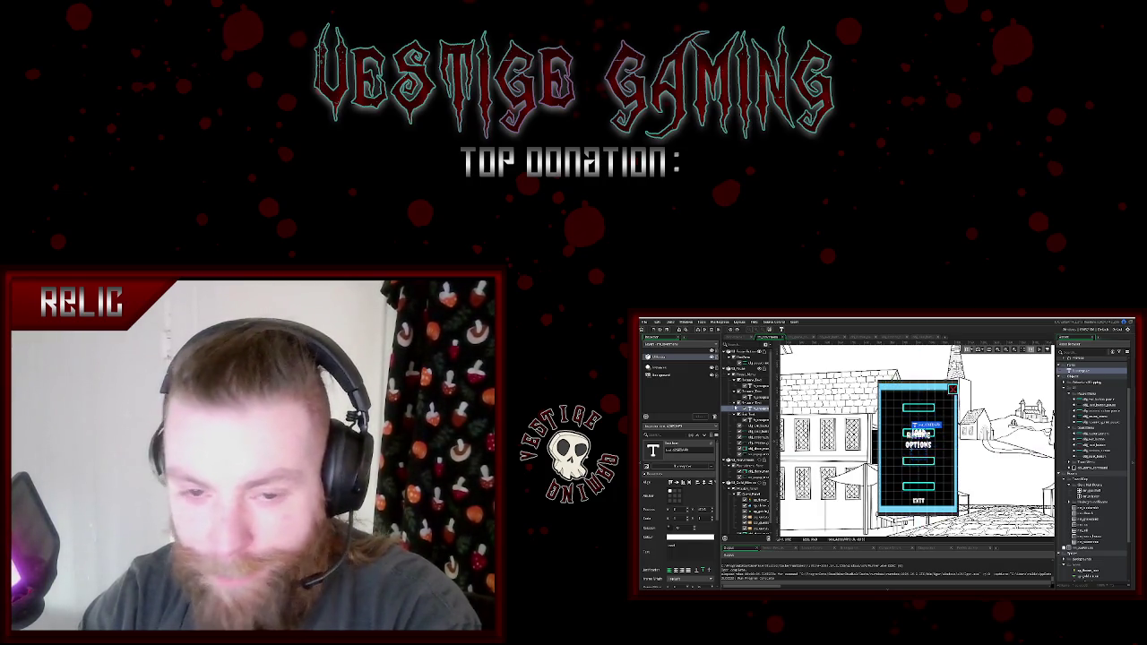
left_click(744, 373)
left_click_drag(918, 434, 918, 405)
key("Down")
key("Down")
key("Down")
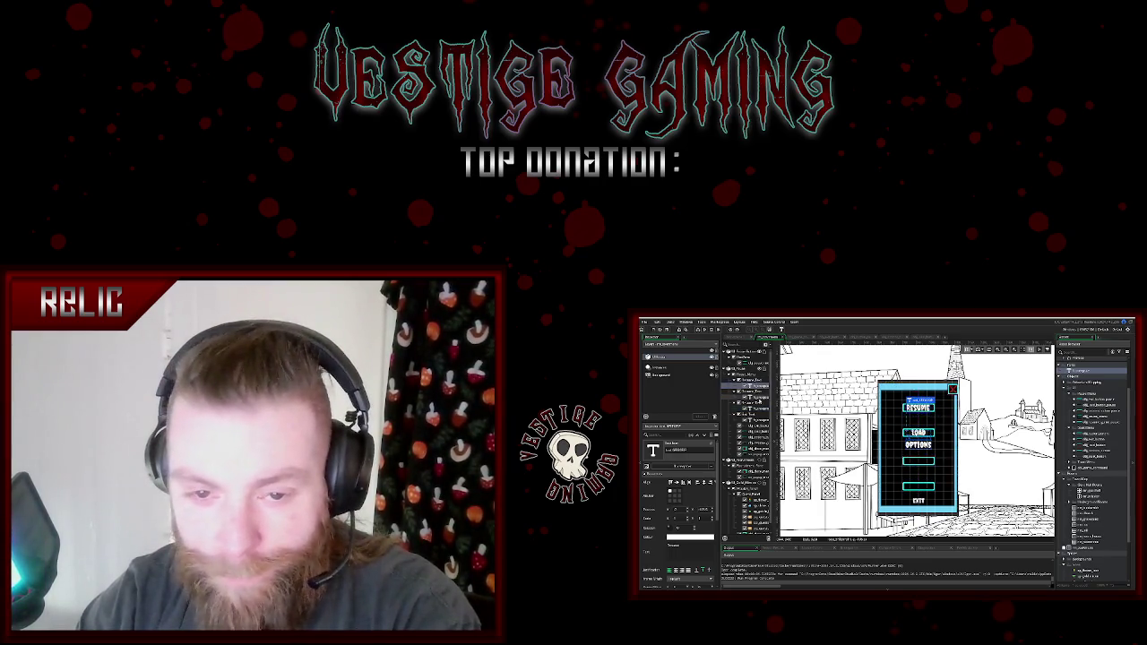
left_click(744, 369)
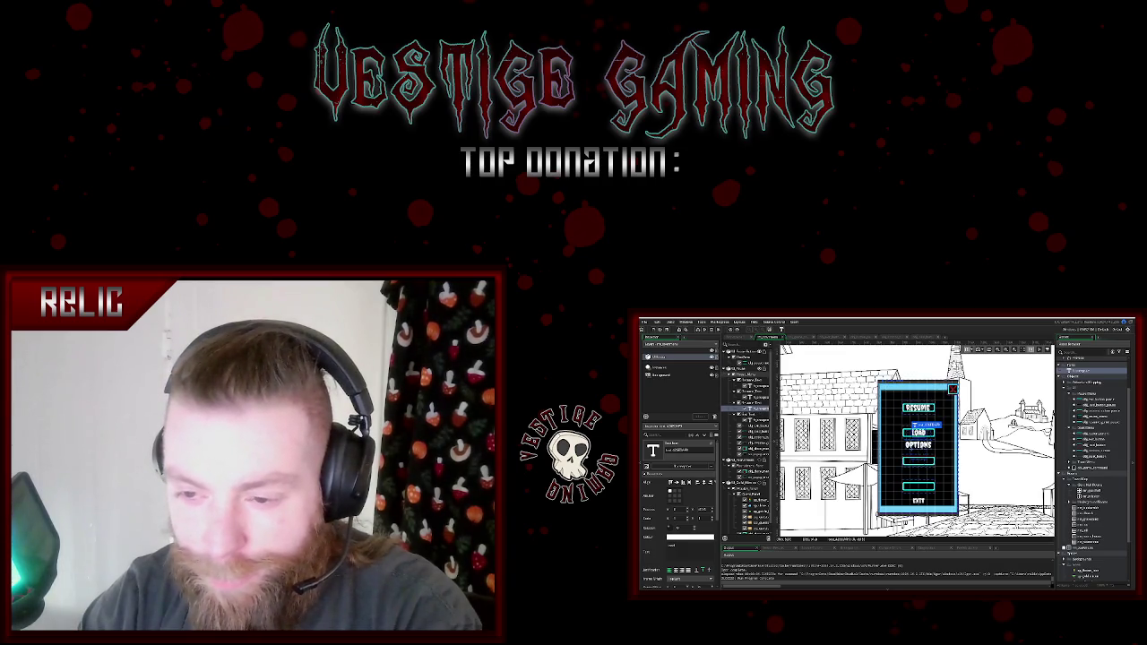
left_click(743, 371)
left_click_drag(917, 445, 918, 460)
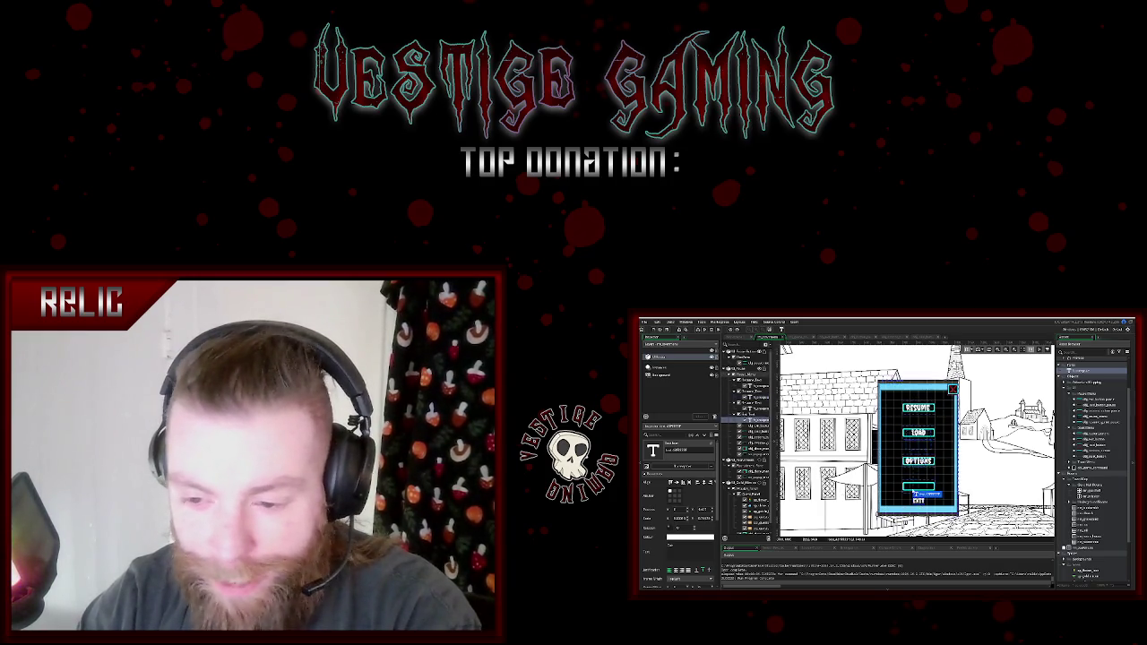
left_click(920, 500)
left_click_drag(920, 500, 919, 486)
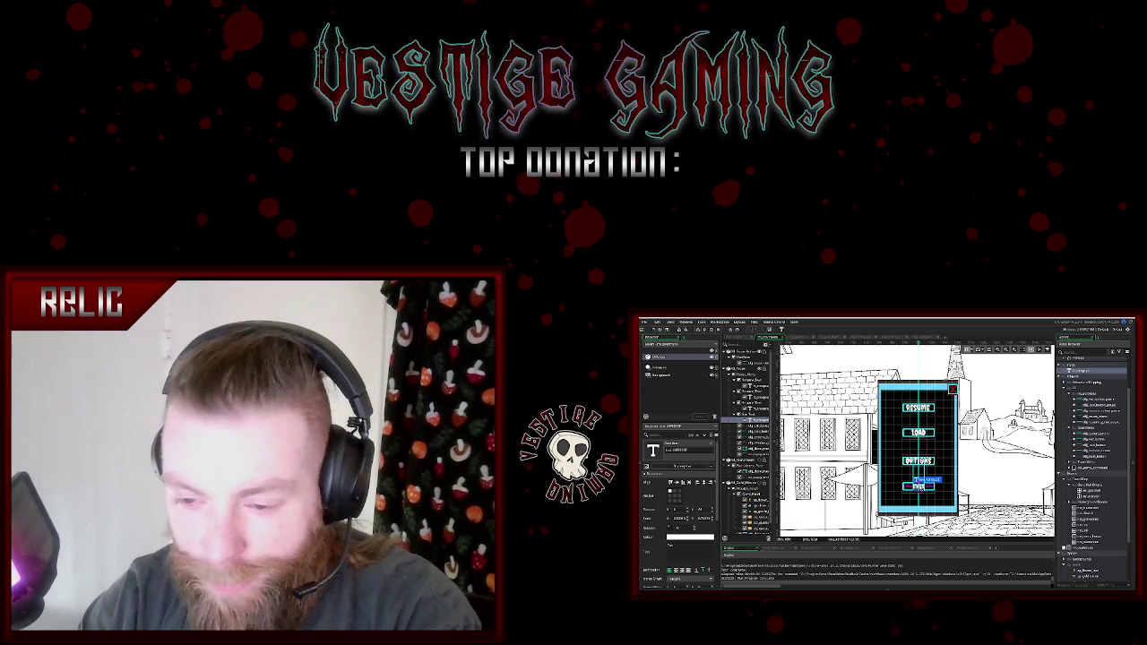
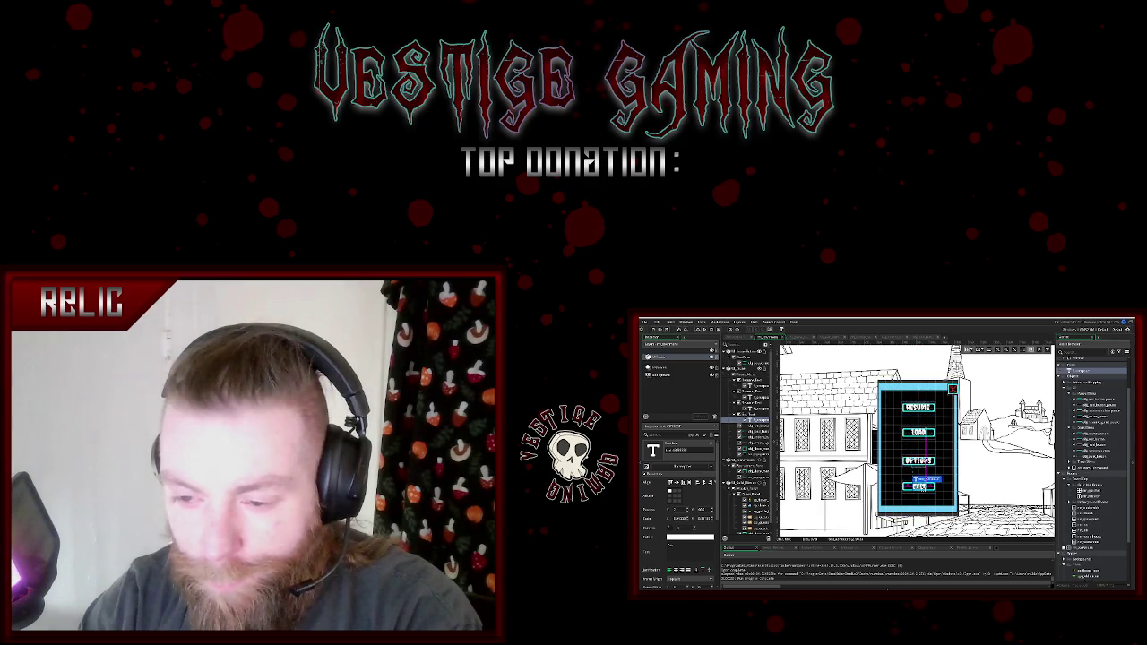
- Reparent the LOAD text label nodes and shift one above LOAD in the Pause_Menu hierarchy
left_click(918, 395)
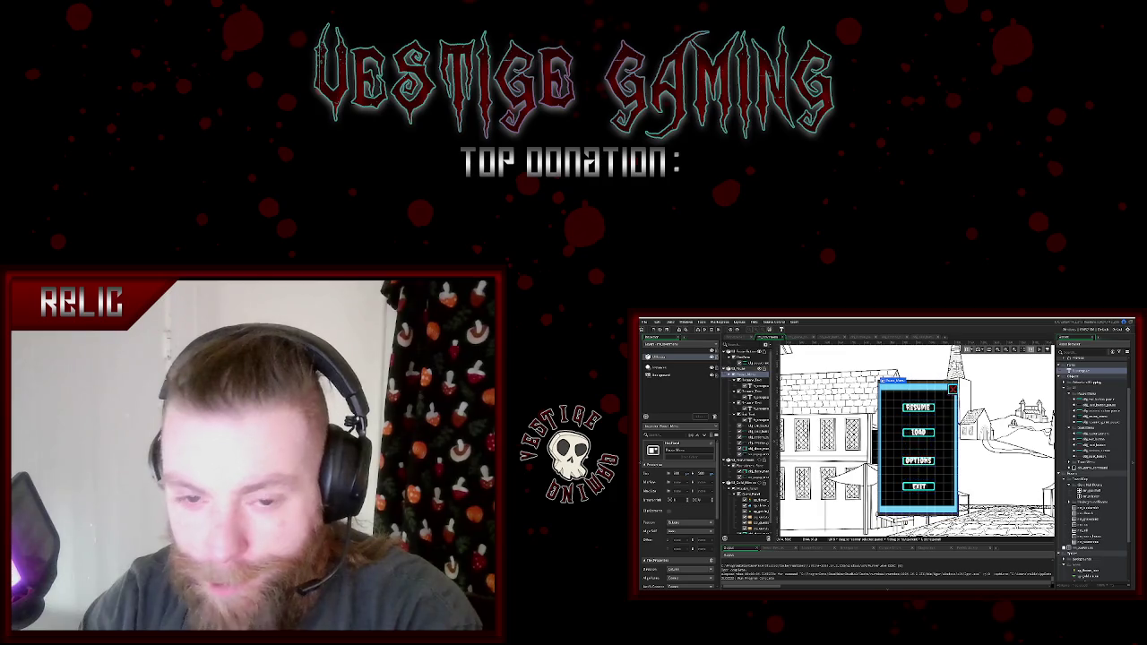
left_click(753, 380)
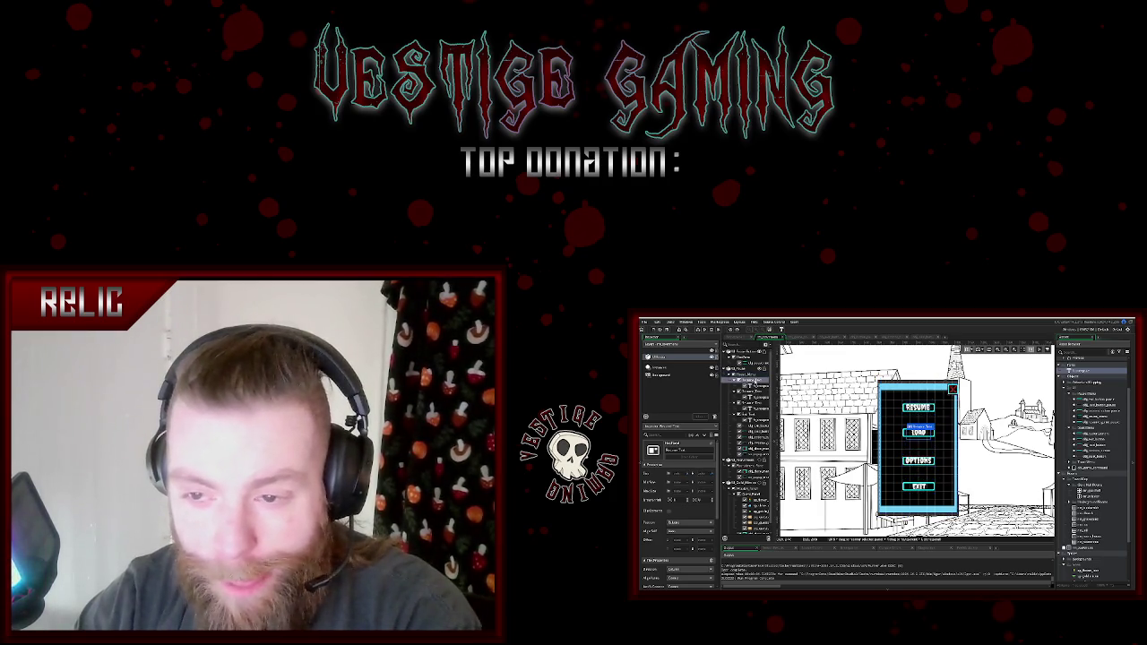
left_click(757, 391)
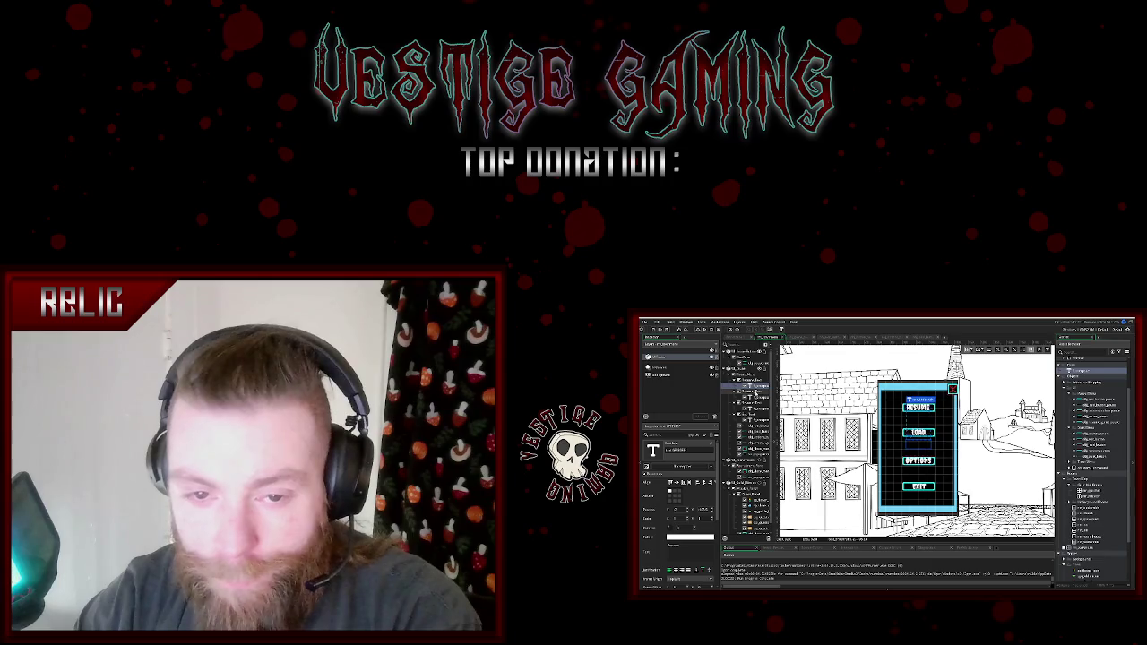
right_click(755, 392)
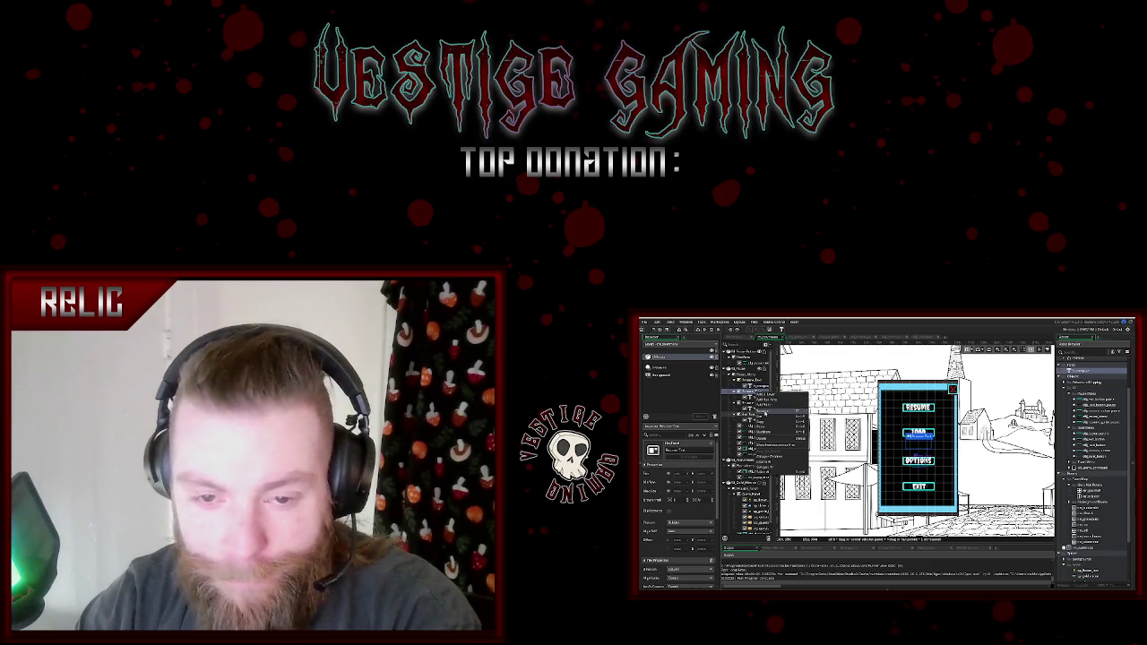
left_click(764, 412)
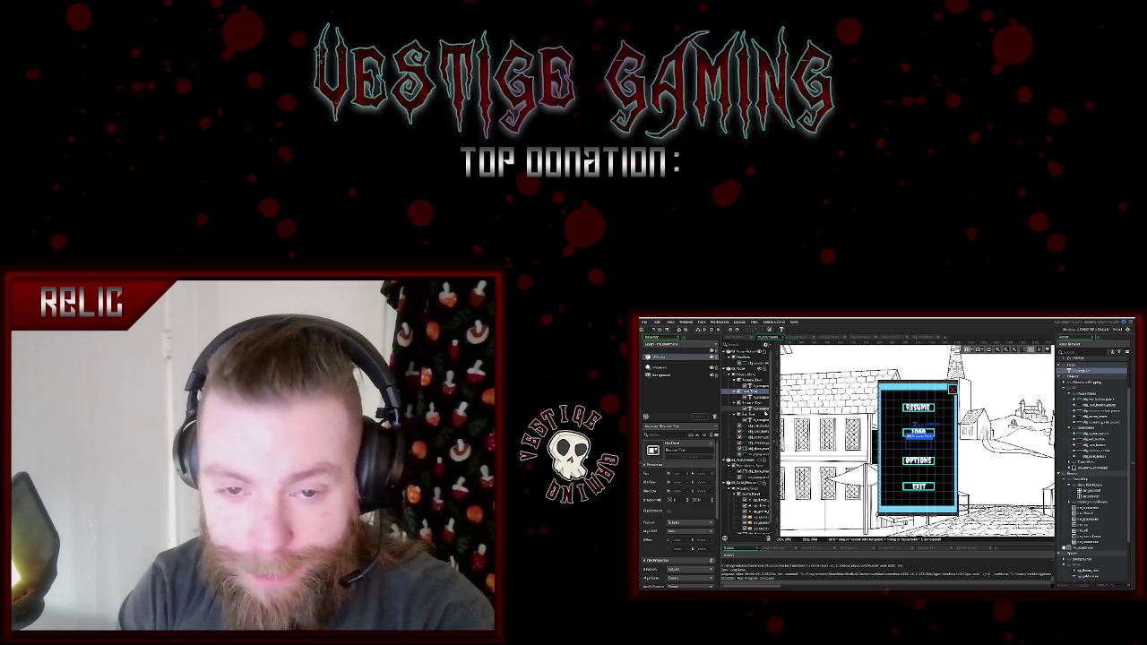
left_click(756, 405)
right_click(756, 402)
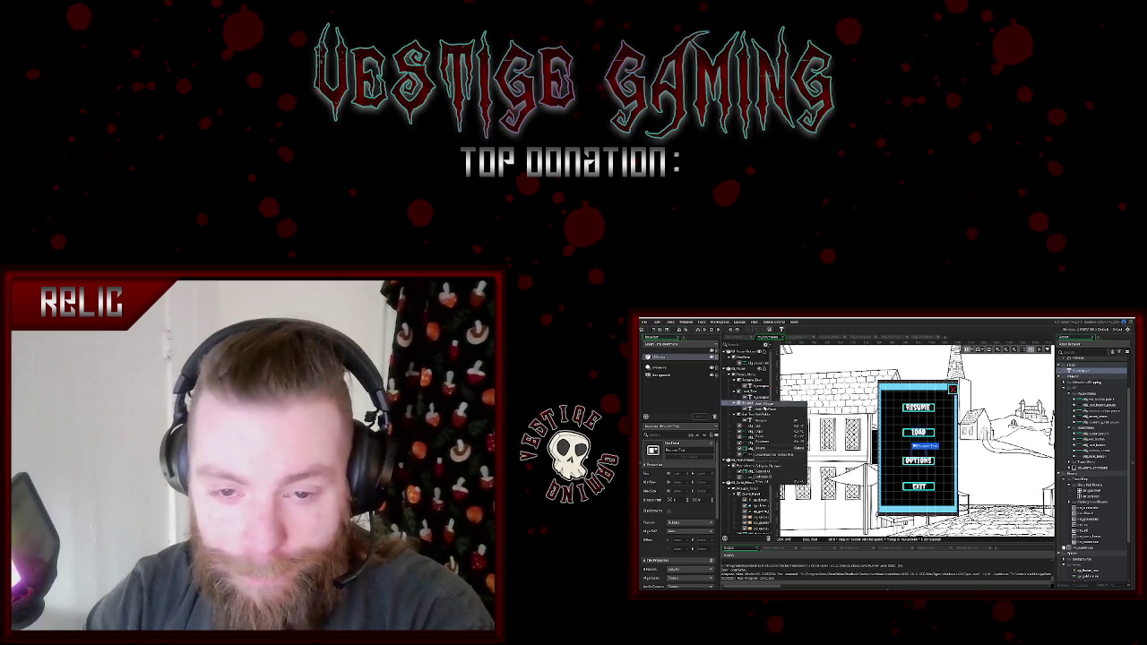
left_click(761, 418)
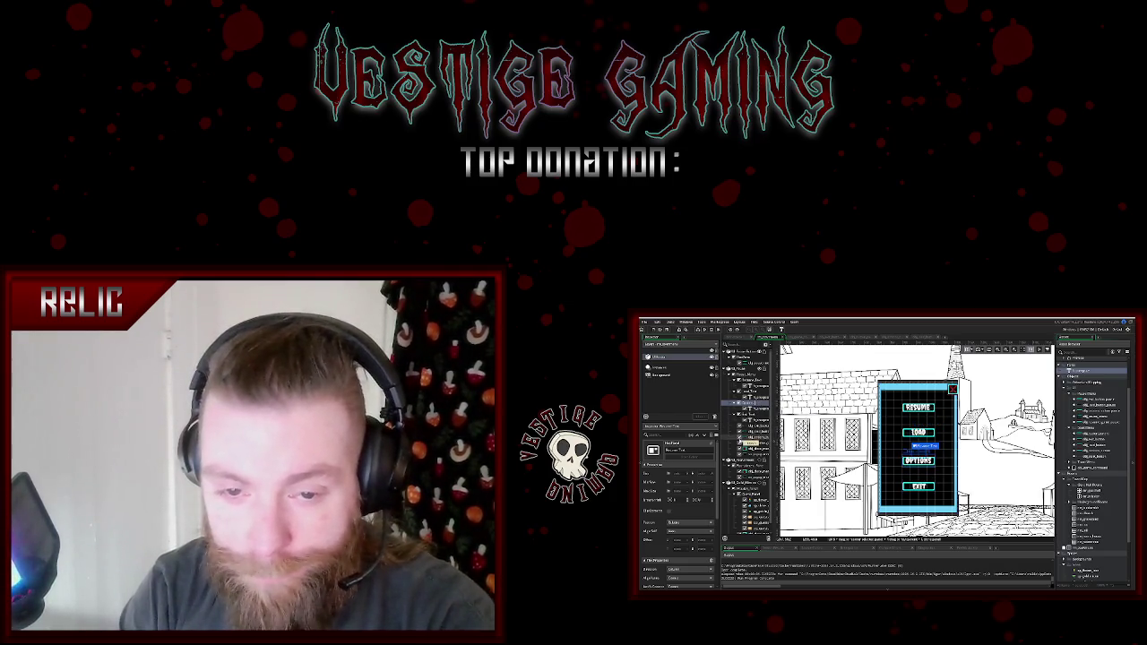
key("ctrl+Up")
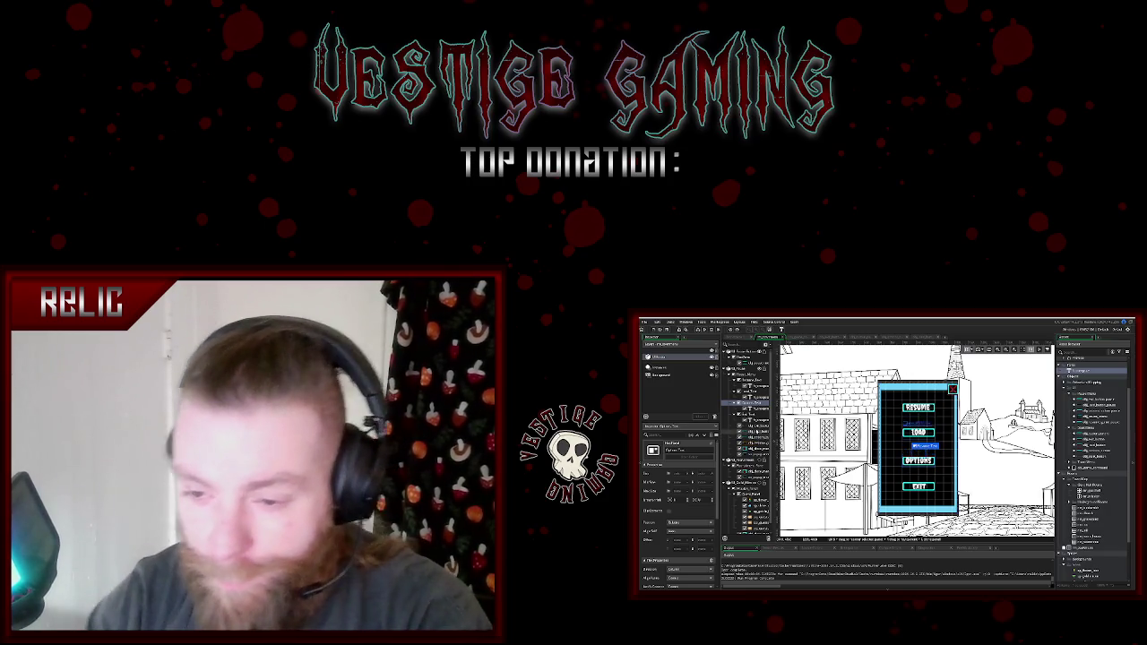
- Reorder the LOAD button node and the node below it near OPTIONS in the hierarchy
left_click(748, 404)
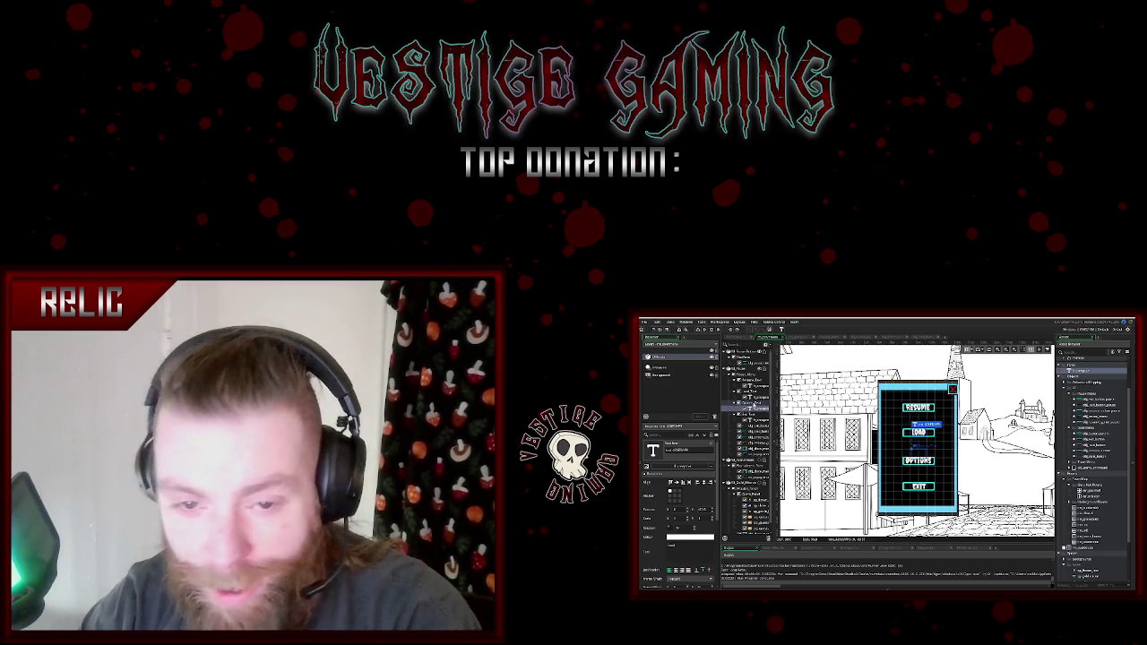
left_click(751, 392)
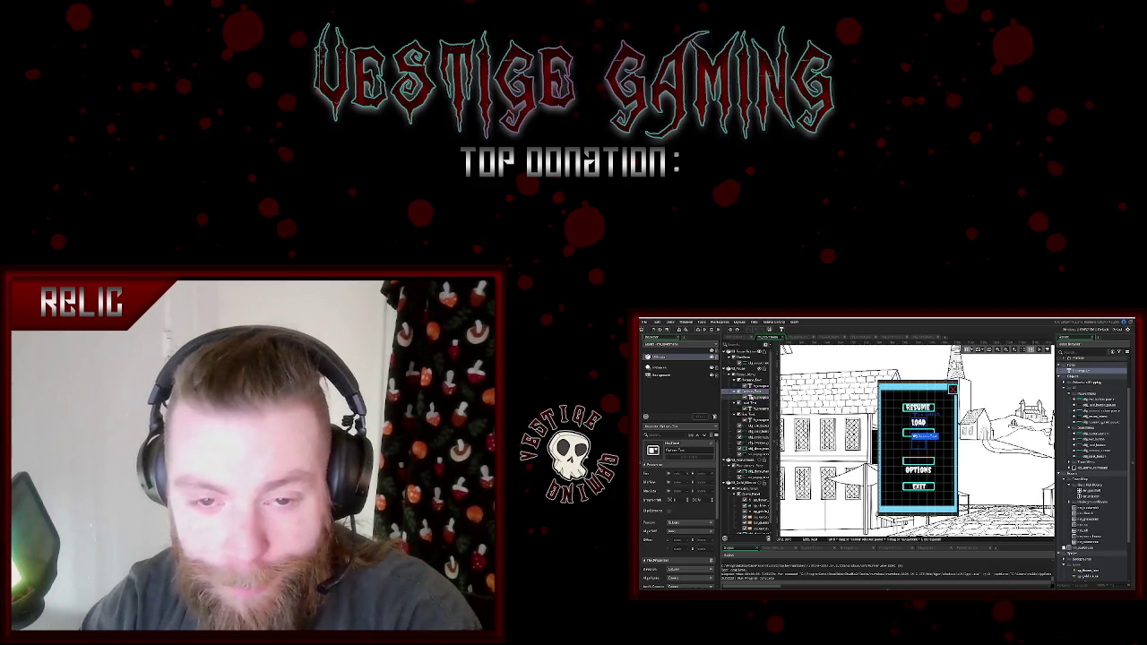
right_click(751, 392)
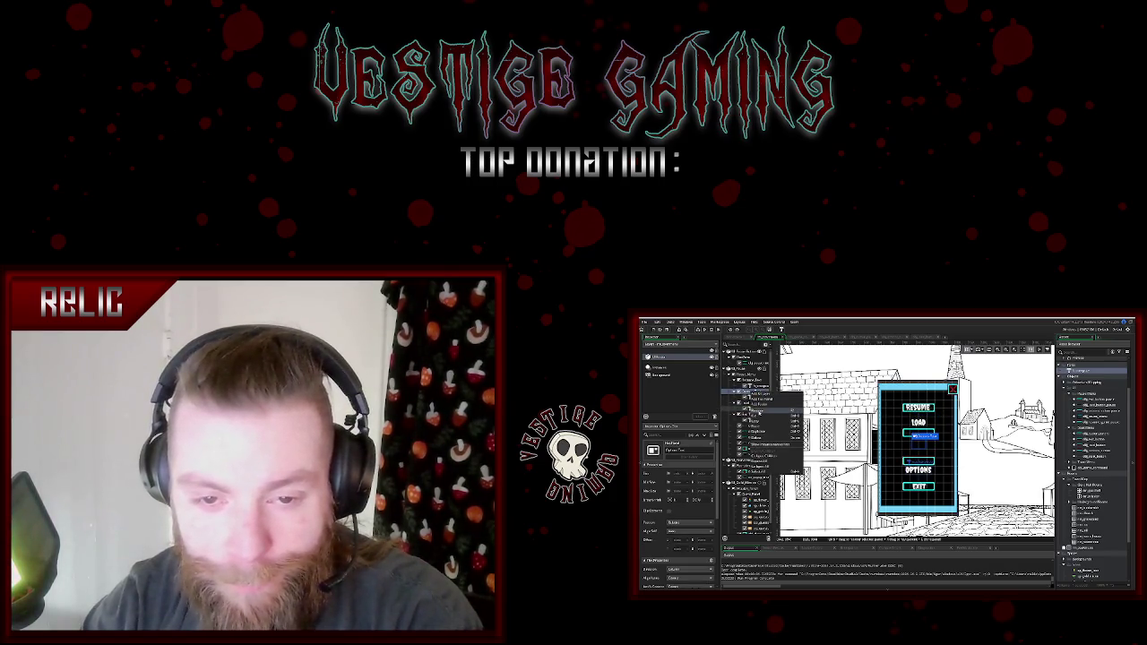
left_click(778, 410)
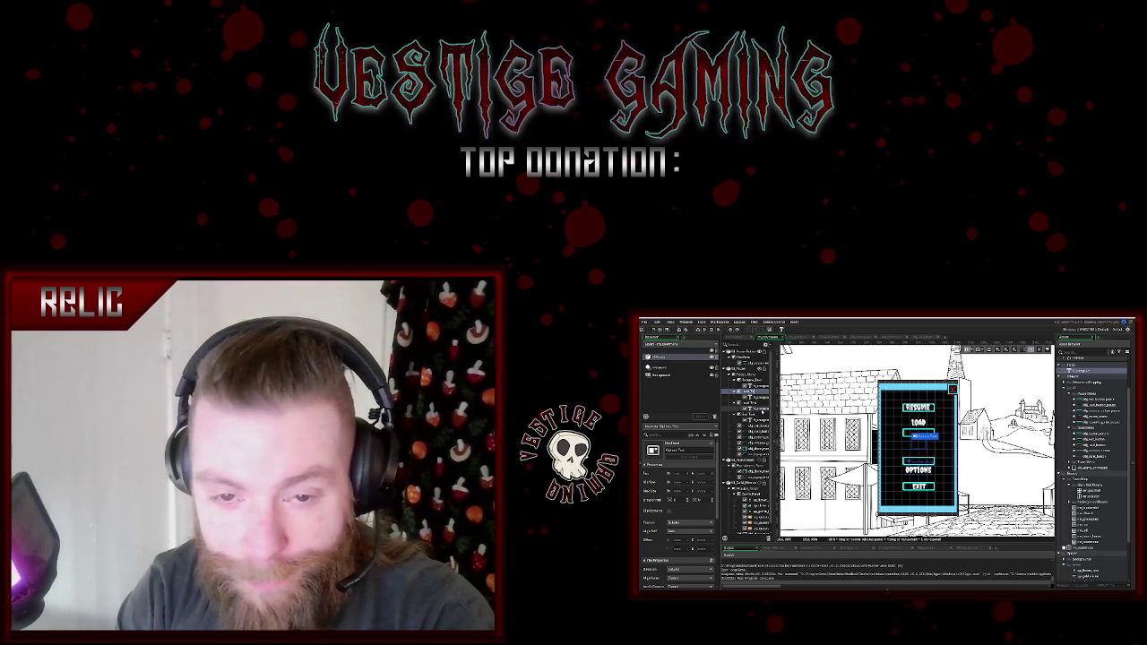
left_click(751, 405)
right_click(754, 403)
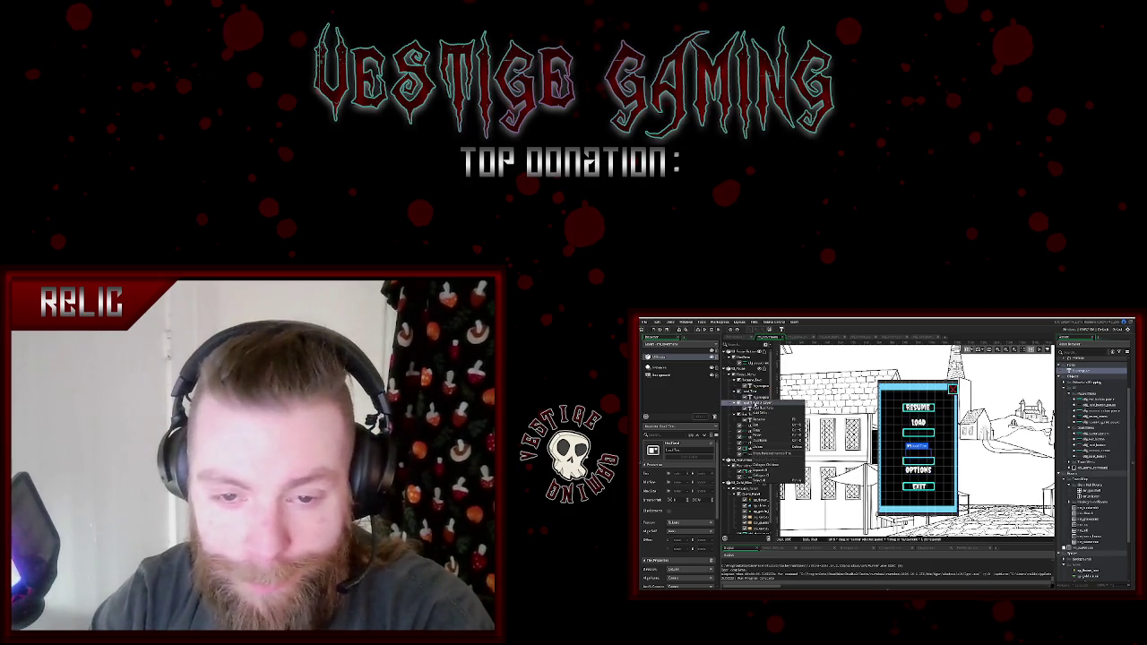
left_click(771, 422)
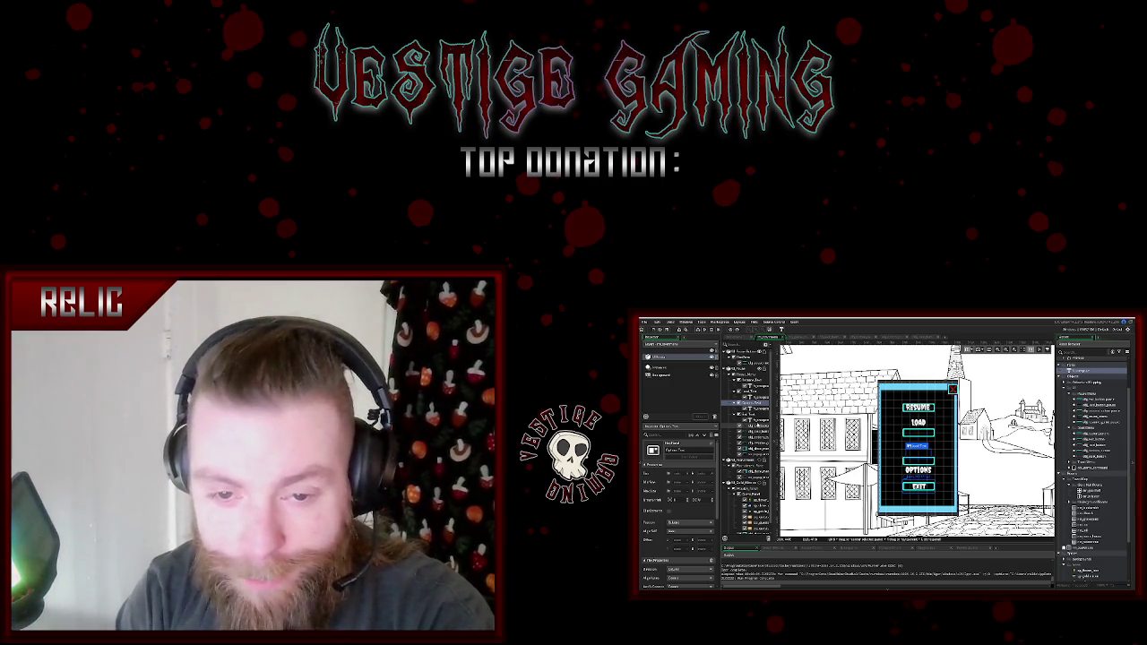
- Nudge the OPTIONS text up and drag the LOAD text down into its empty button box
left_click(744, 373)
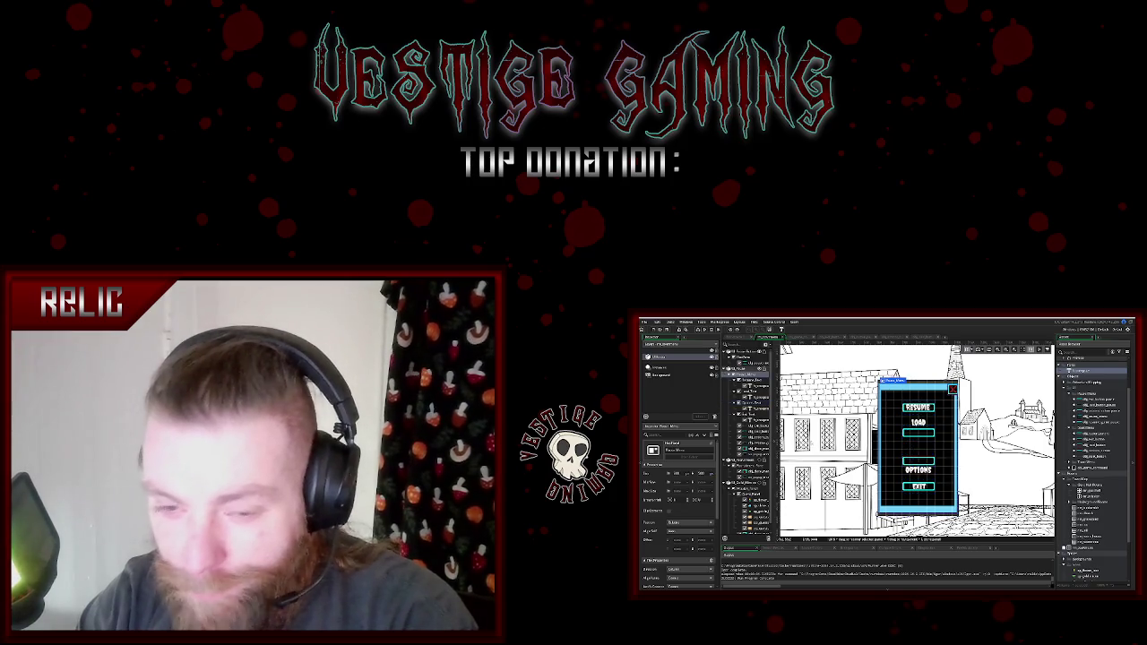
left_click_drag(918, 468, 918, 463)
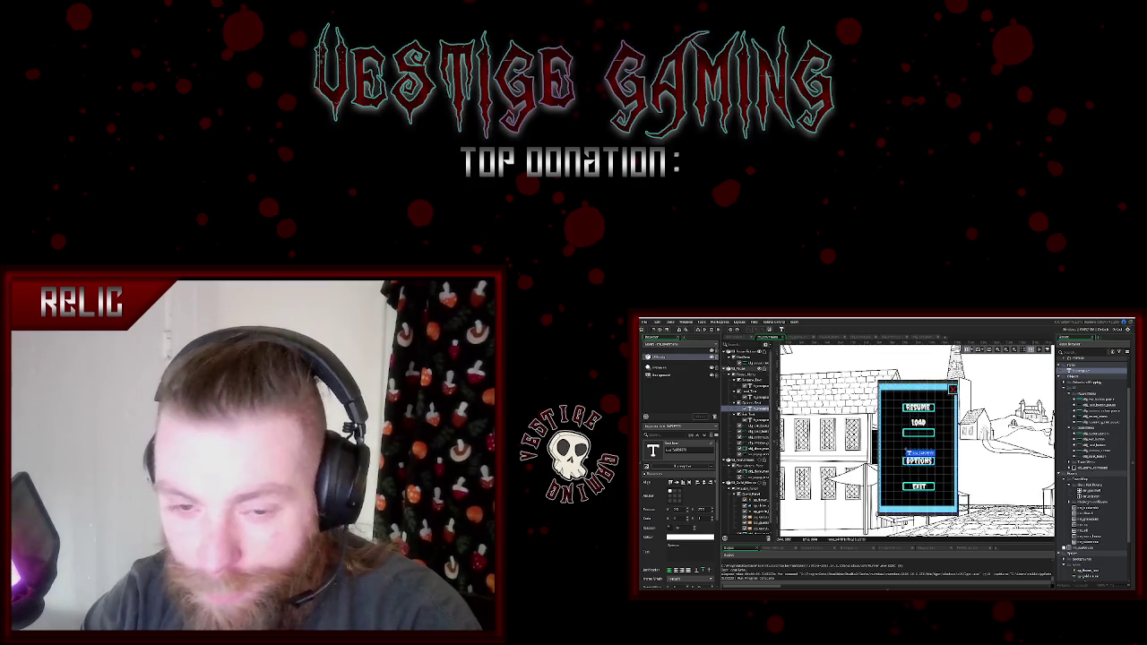
left_click(744, 397)
left_click_drag(919, 422, 918, 433)
left_click(926, 478)
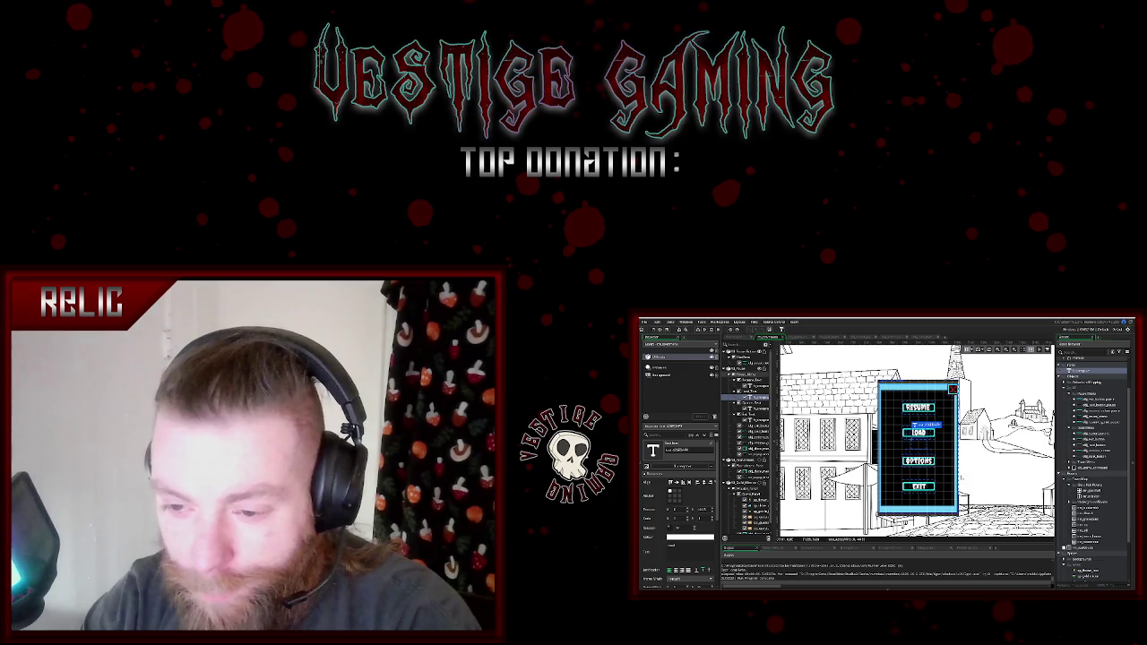
- Select the RESUME label, LOAD button and OPTIONS label on the Pause_Menu panel to check placement
left_click(750, 374)
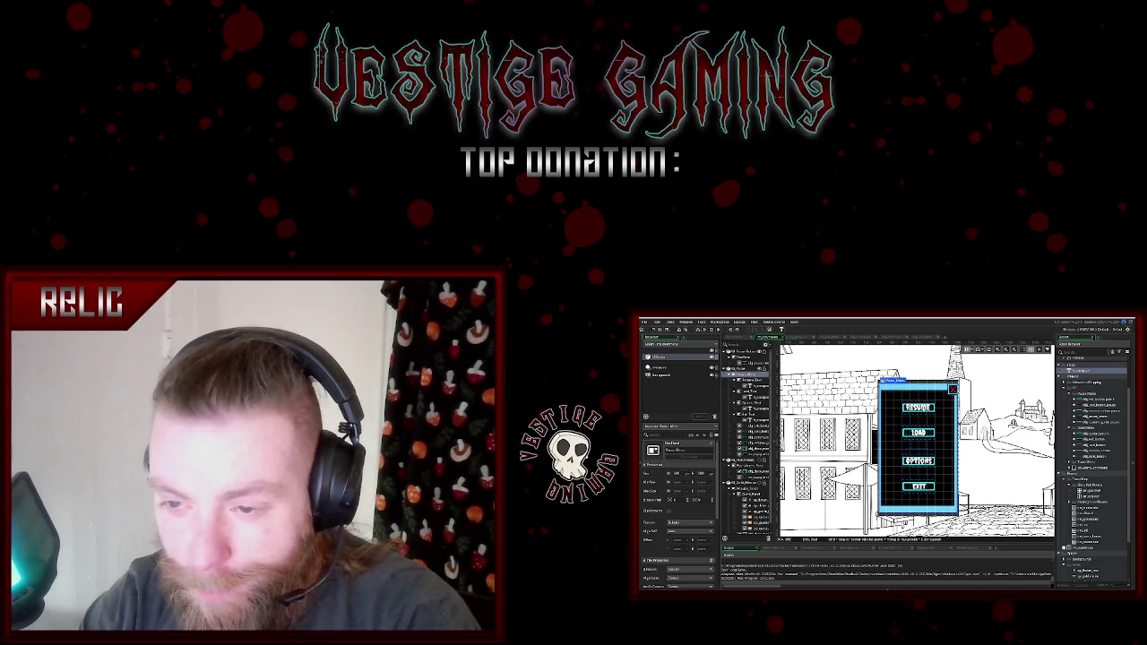
left_click(749, 387)
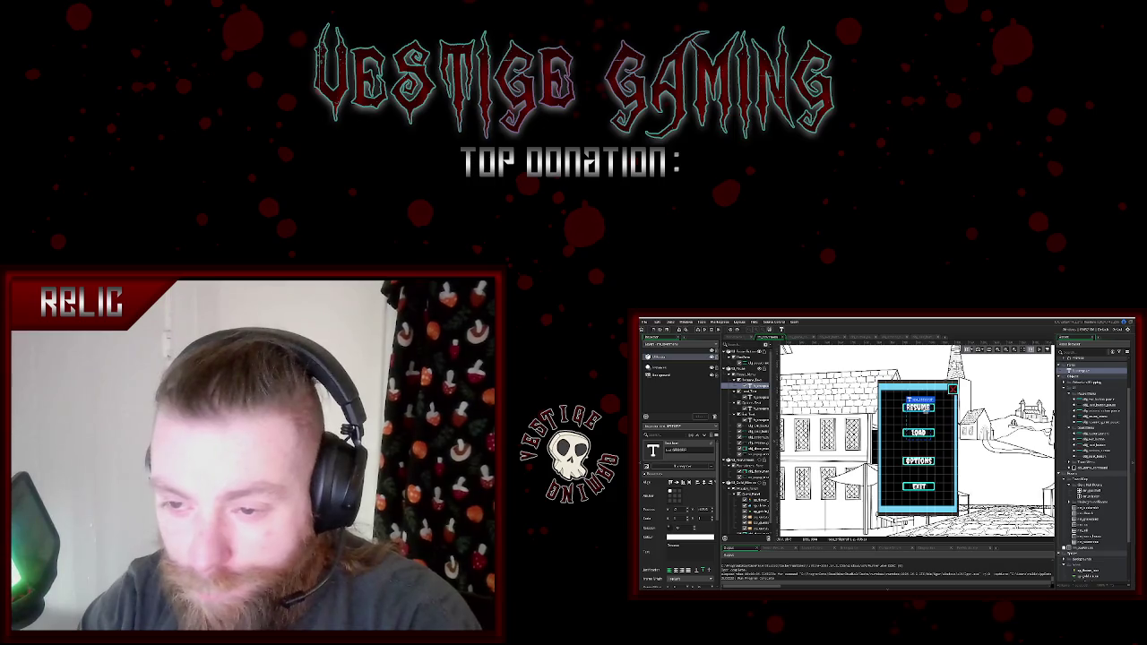
left_click(744, 375)
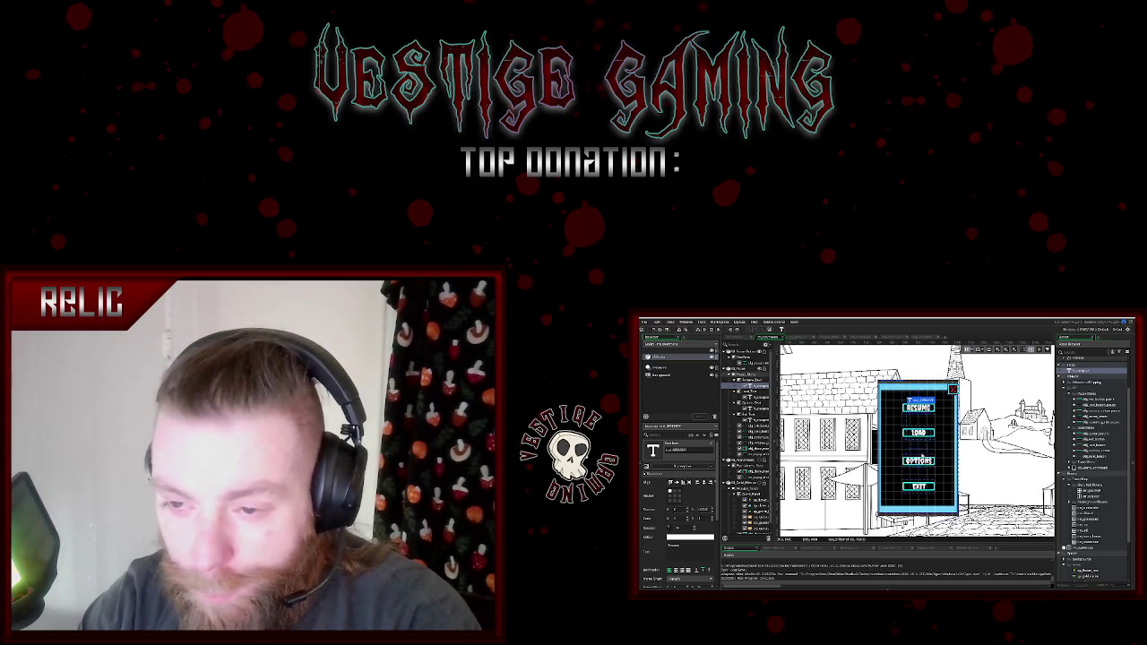
left_click(750, 374)
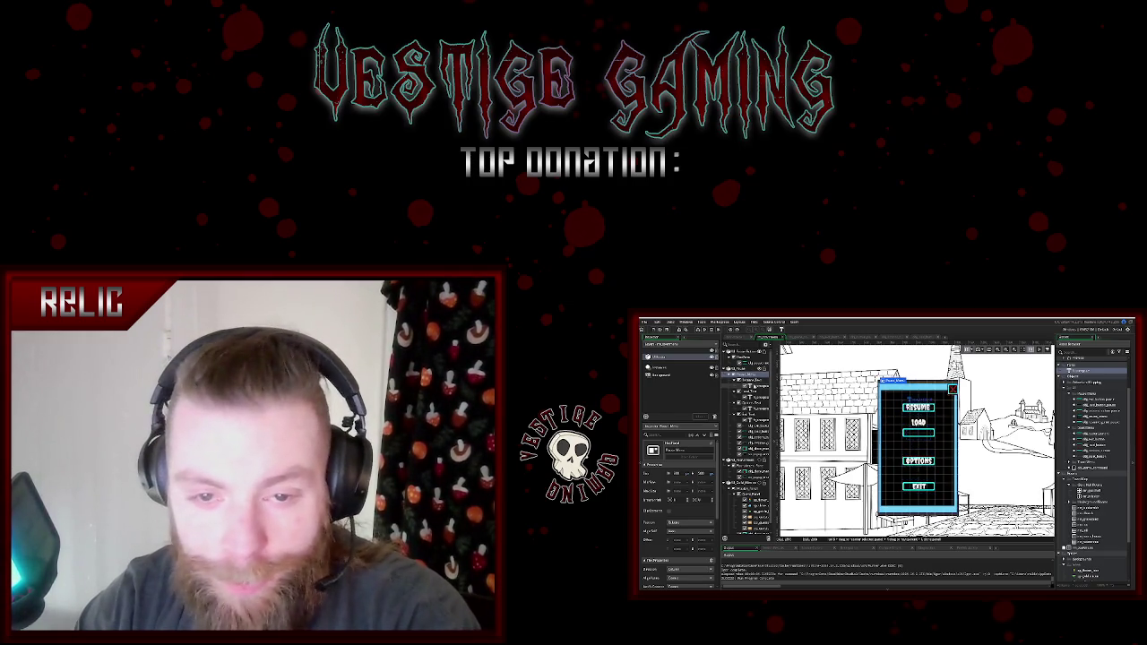
left_click(751, 385)
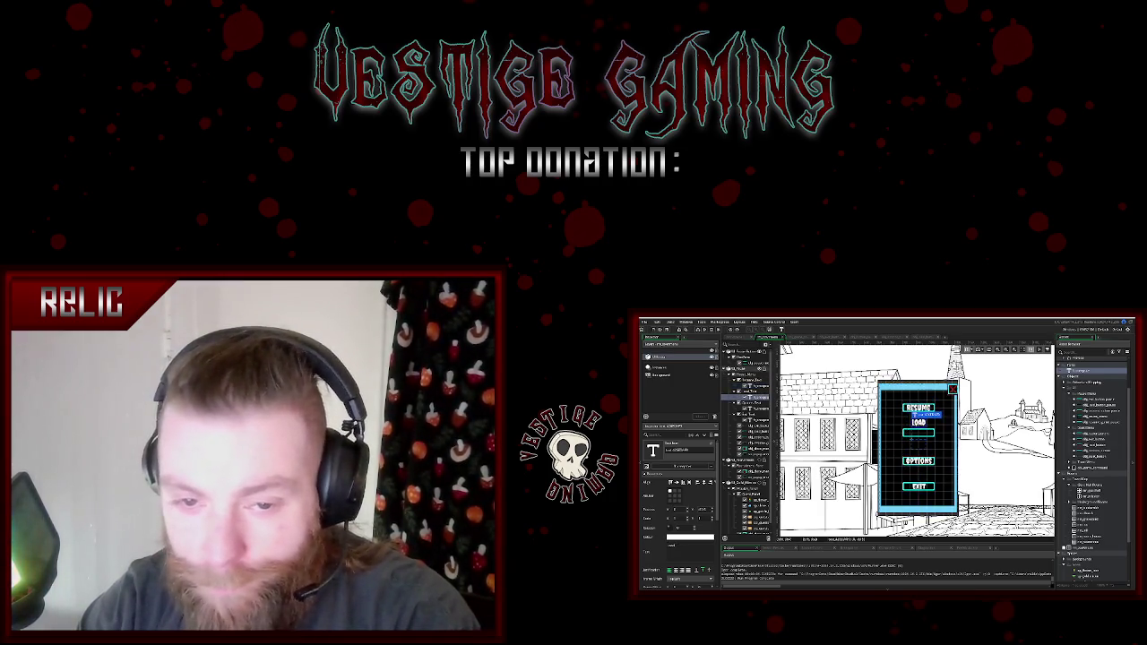
mouse_move(744, 369)
left_mouse_down()
mouse_move(923, 421)
mouse_move(920, 453)
left_mouse_up()
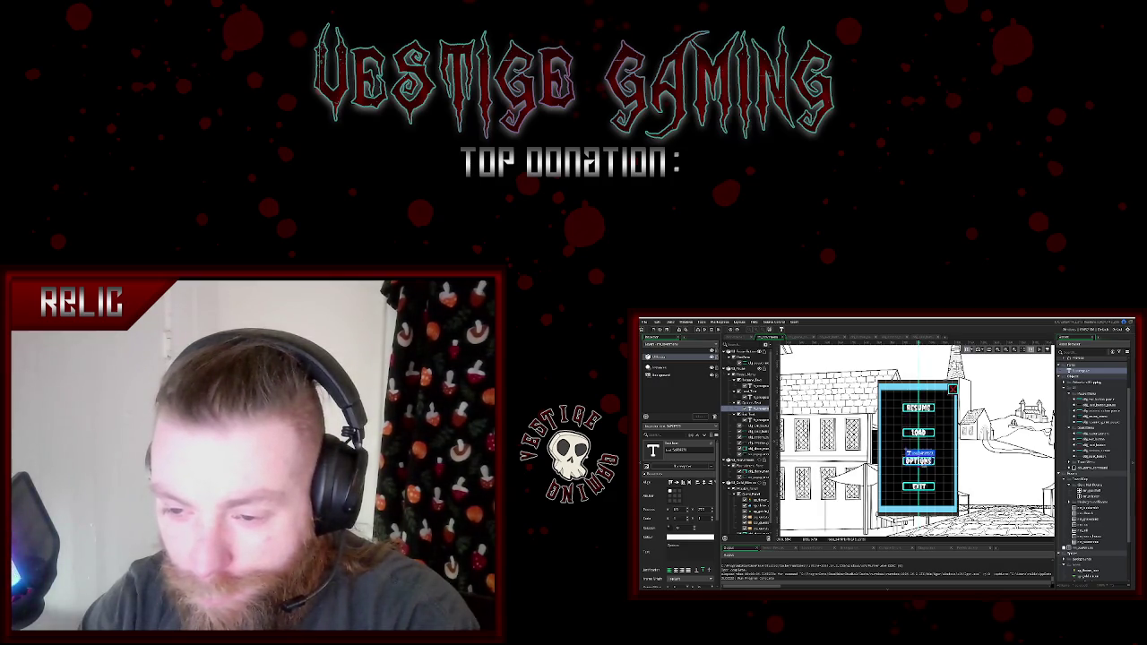
left_click(919, 453)
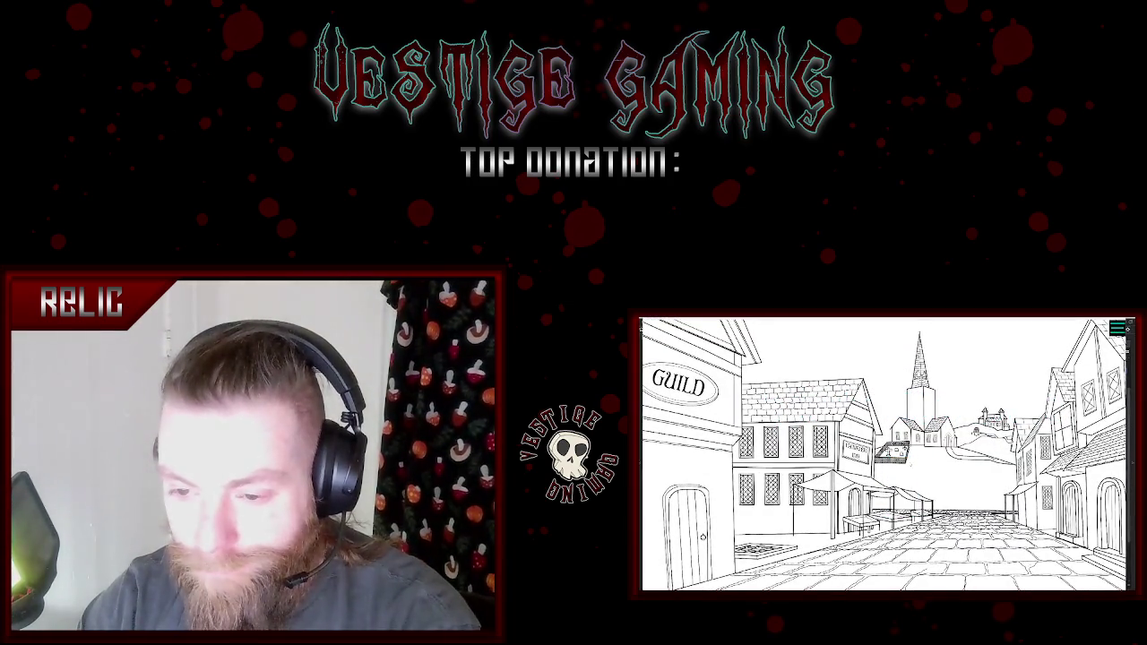
key("Escape")
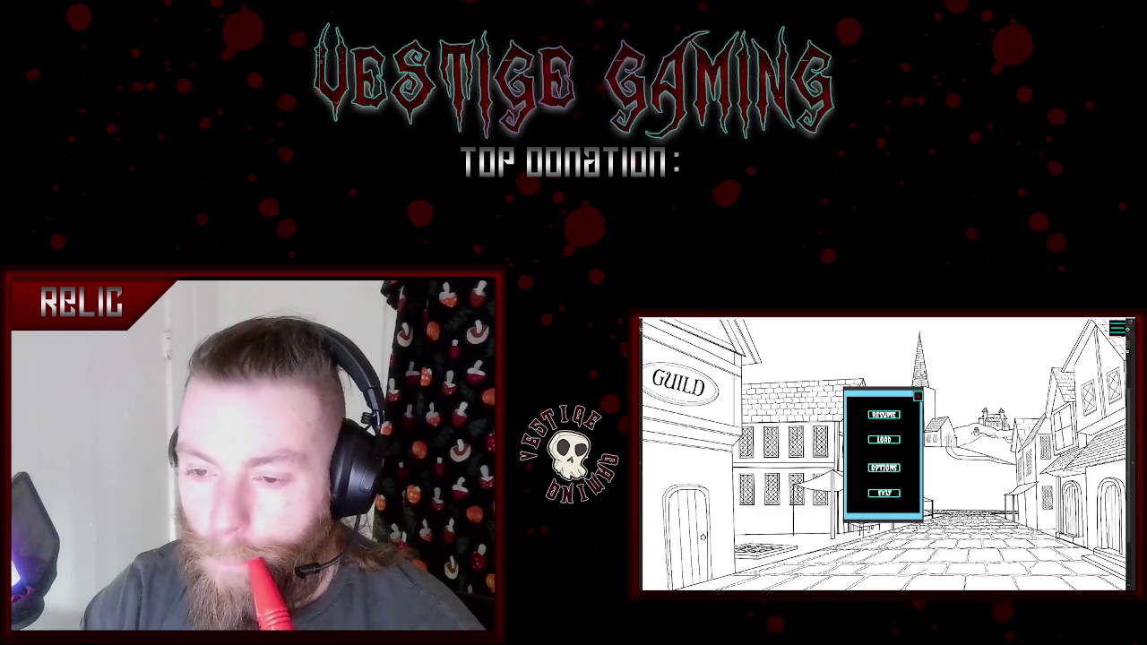
key("F8")
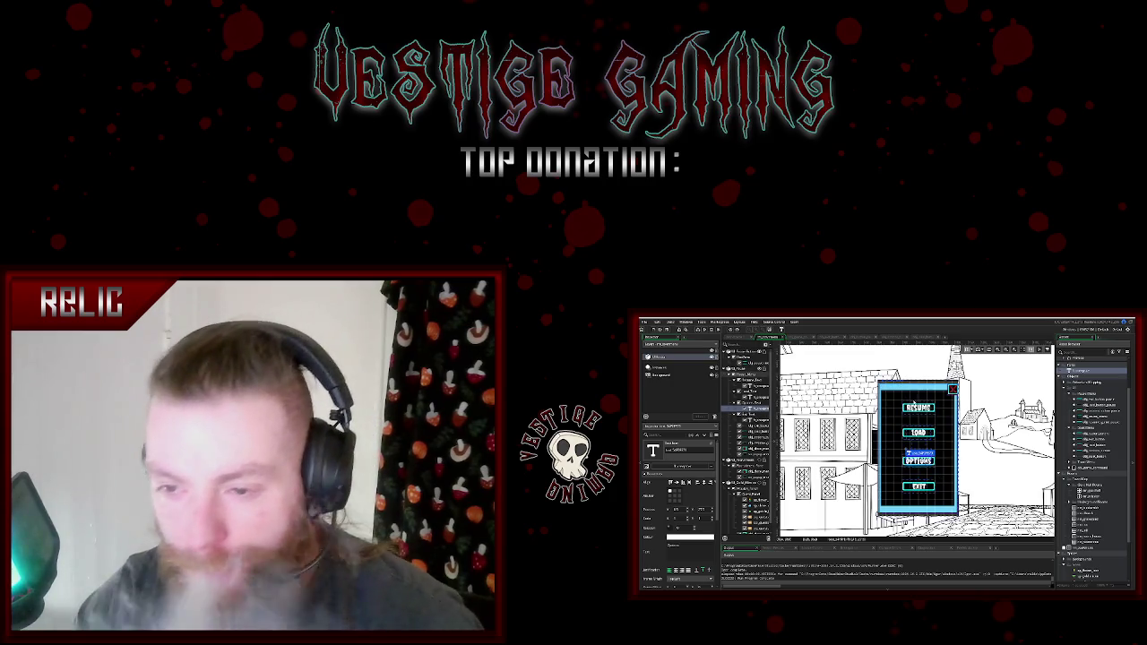
- Drag the empty button frame above OPTIONS up so it sits beneath LOAD
left_click(753, 380)
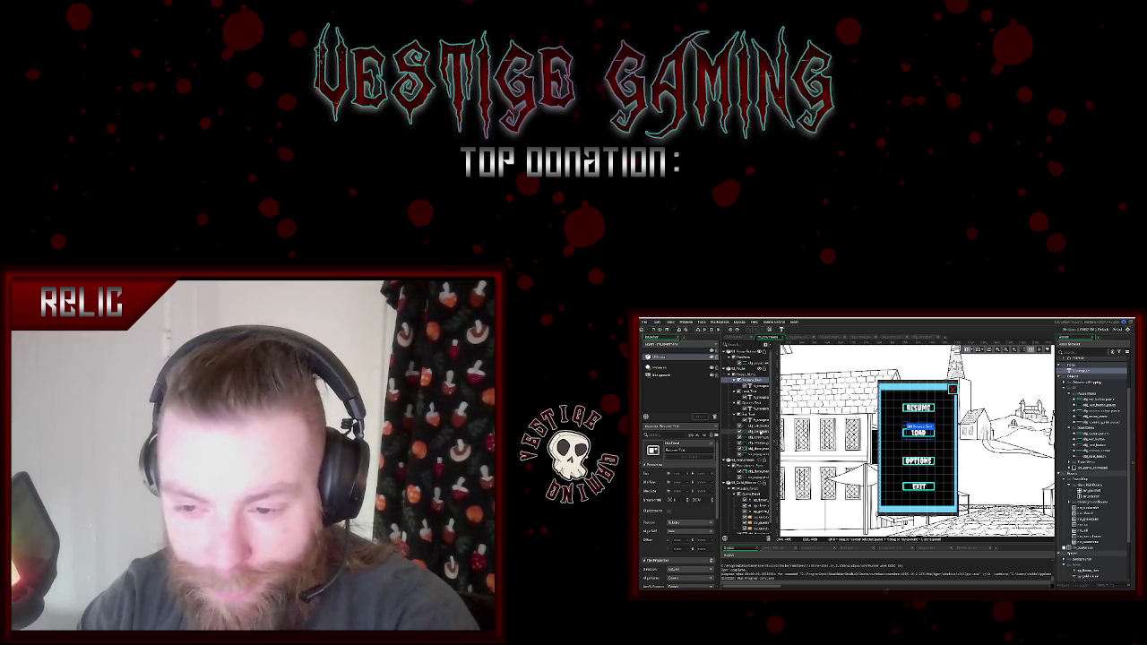
left_click(759, 443)
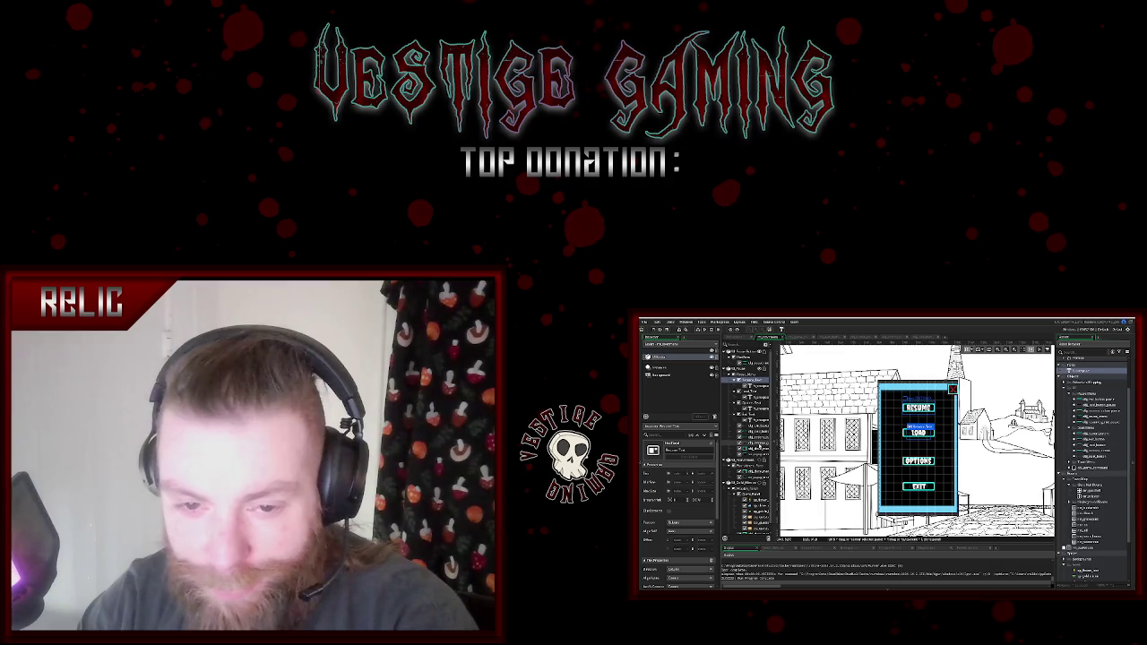
left_click(758, 441)
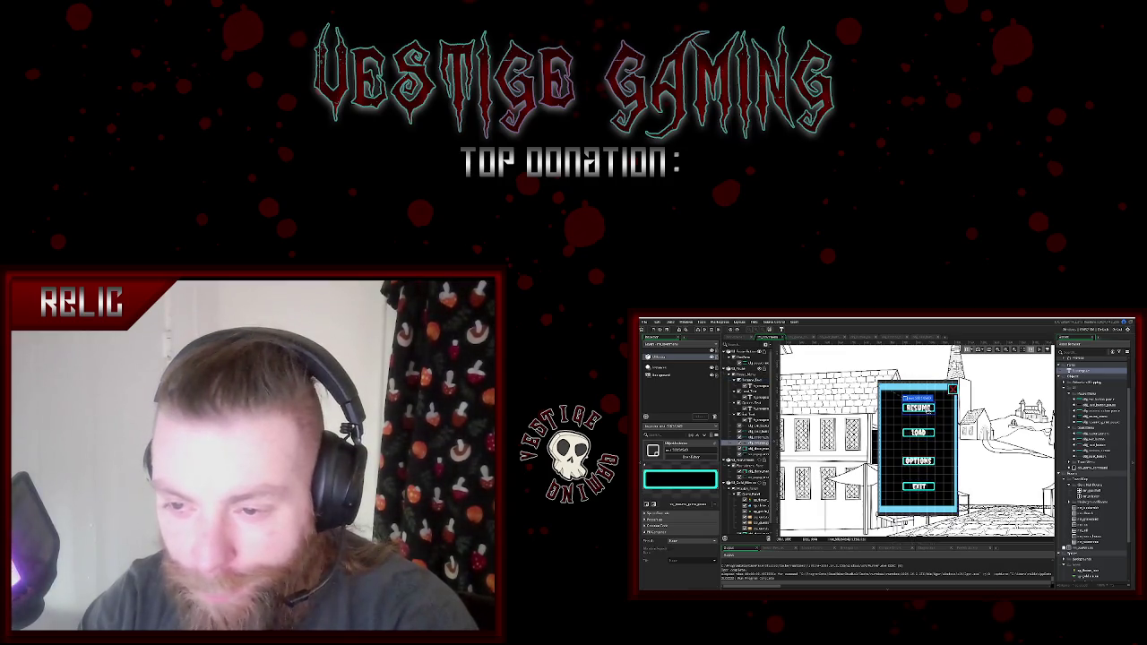
left_click(743, 369)
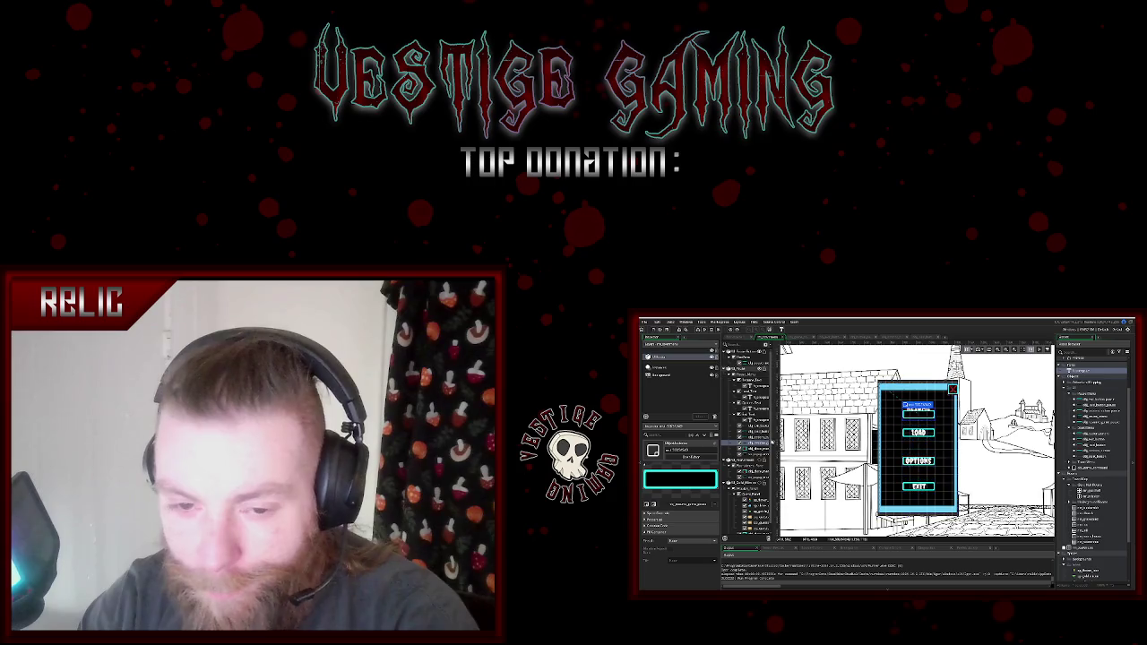
left_click(758, 443)
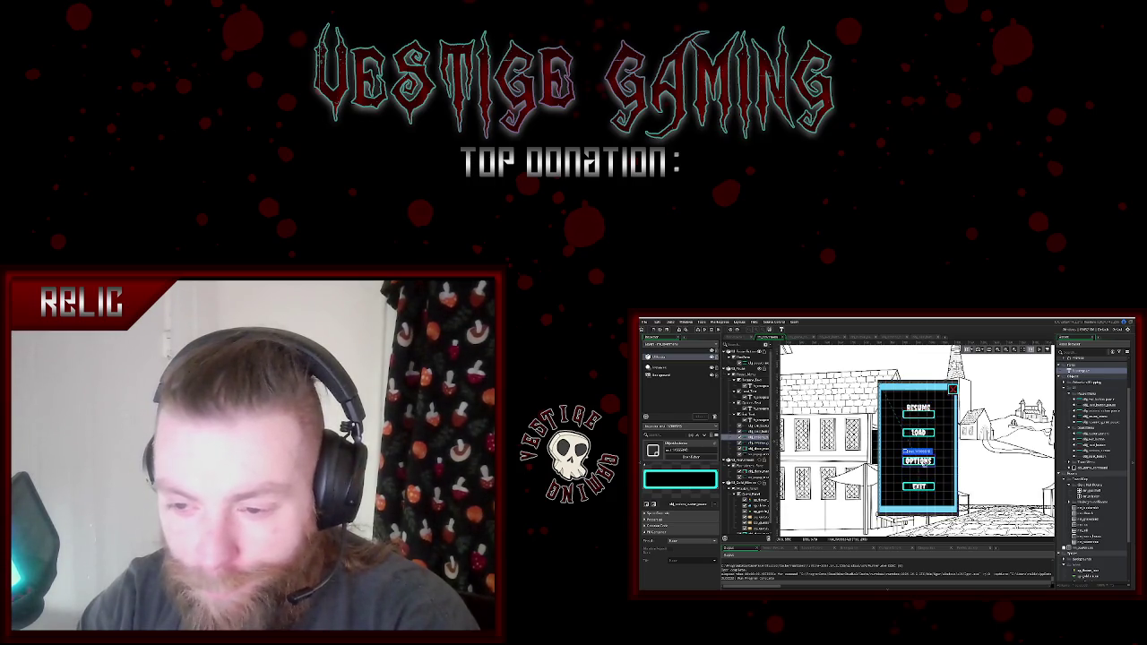
left_click_drag(918, 451, 919, 440)
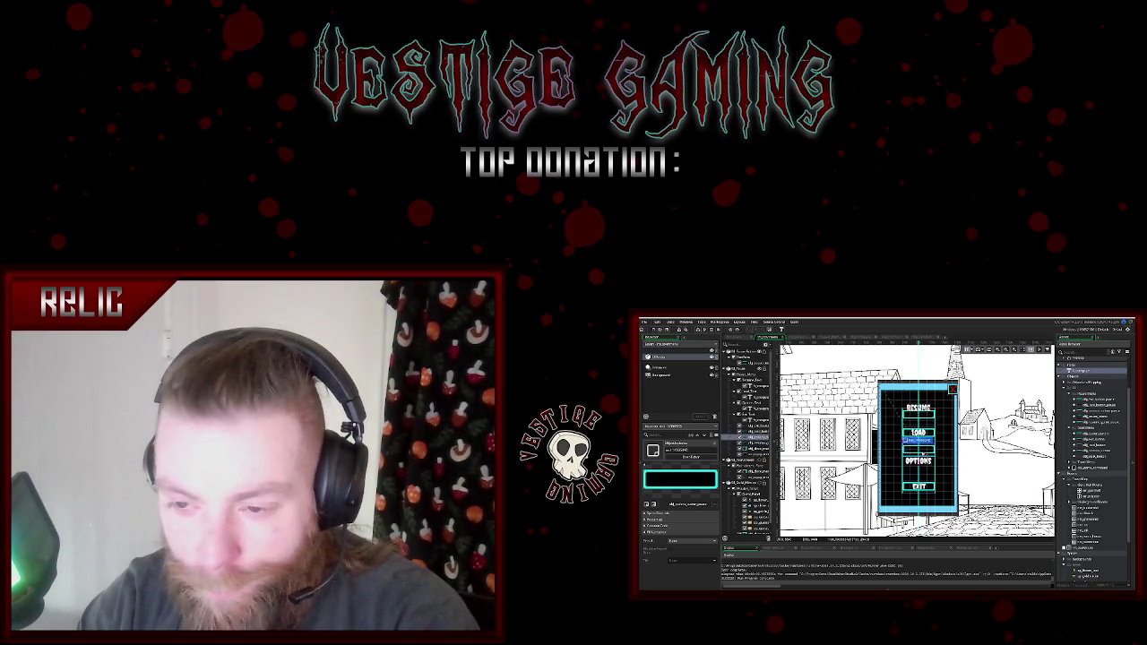
- Select the Pause_Menu panel, button column and LOAD button to inspect the menu layout
left_click(930, 414)
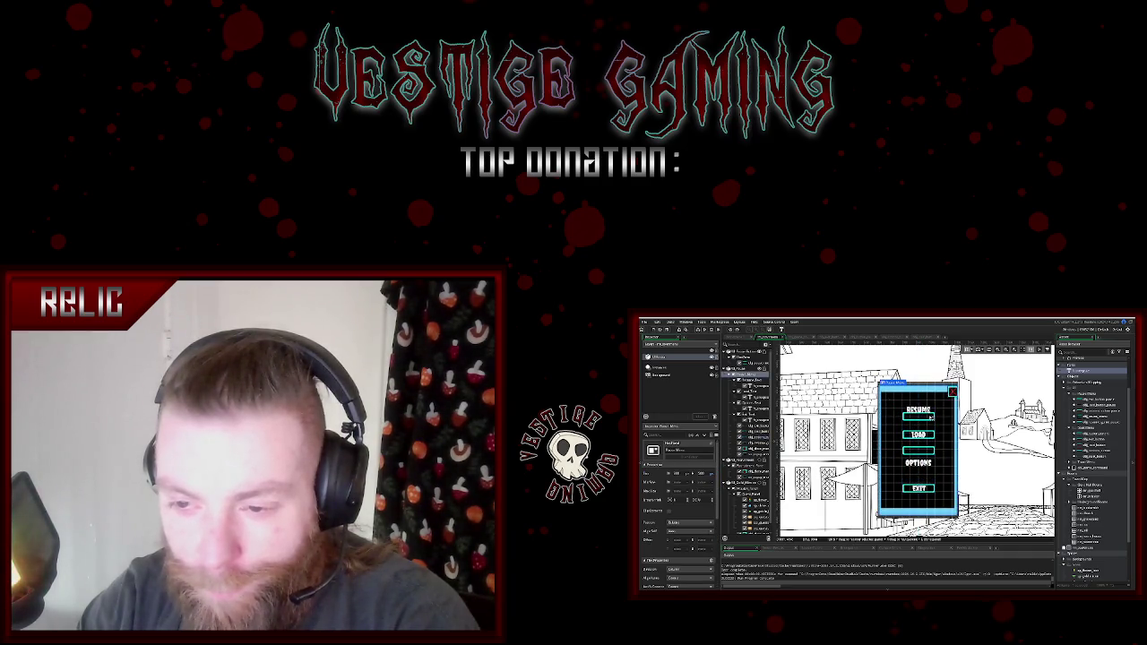
left_click(745, 426)
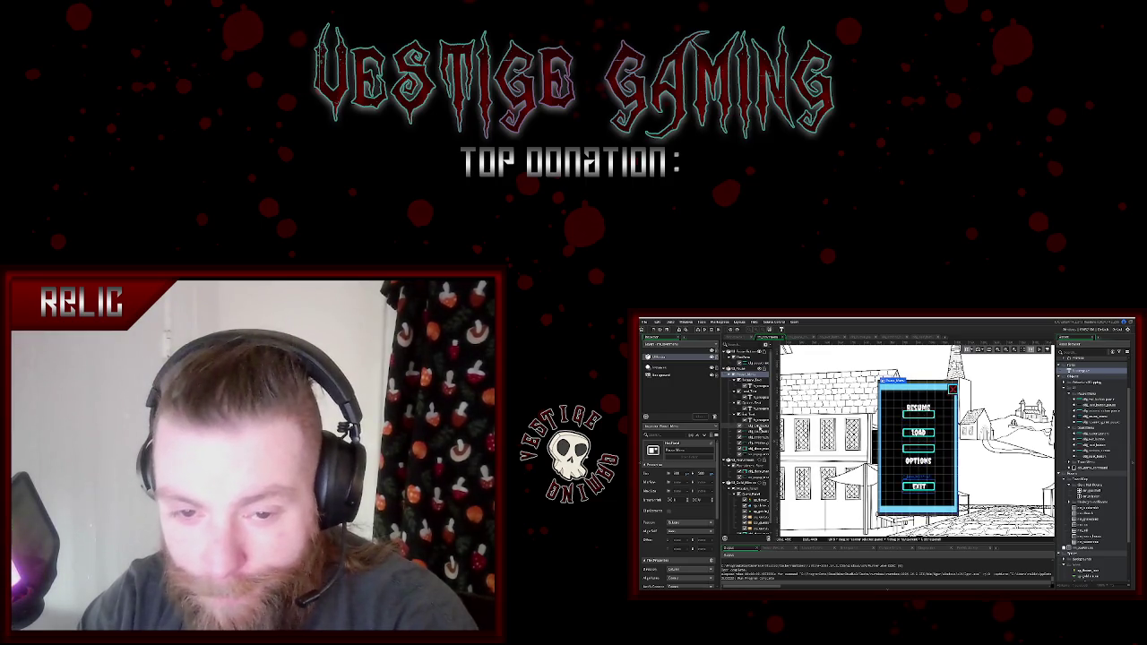
left_click(753, 444)
left_click(928, 417)
left_click(923, 412)
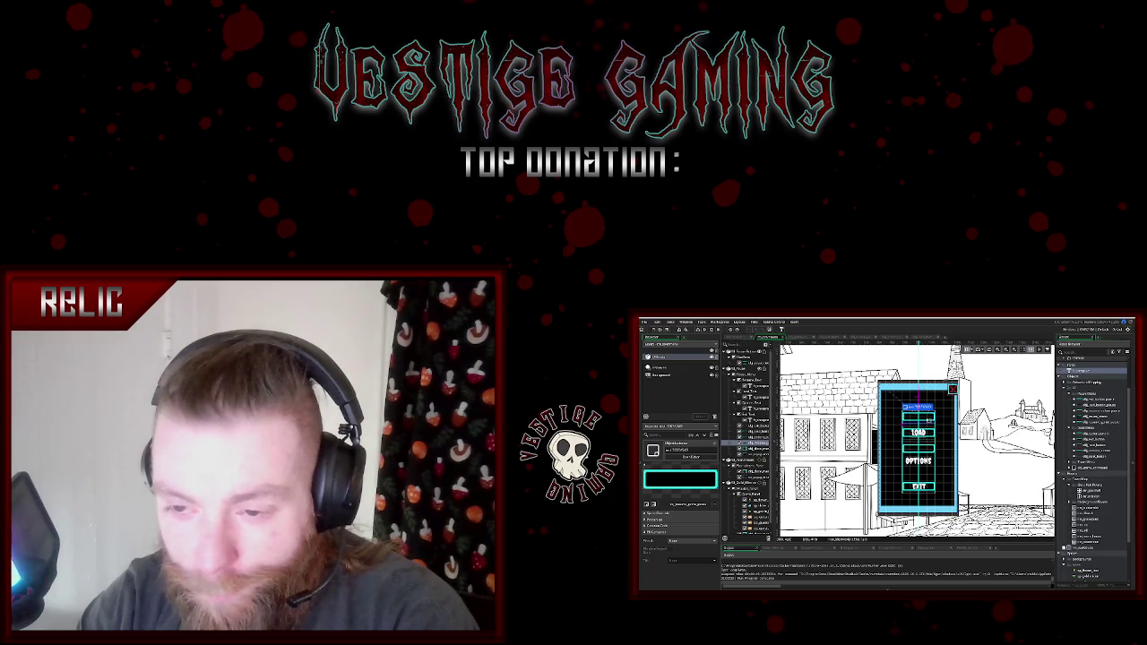
left_click(918, 417)
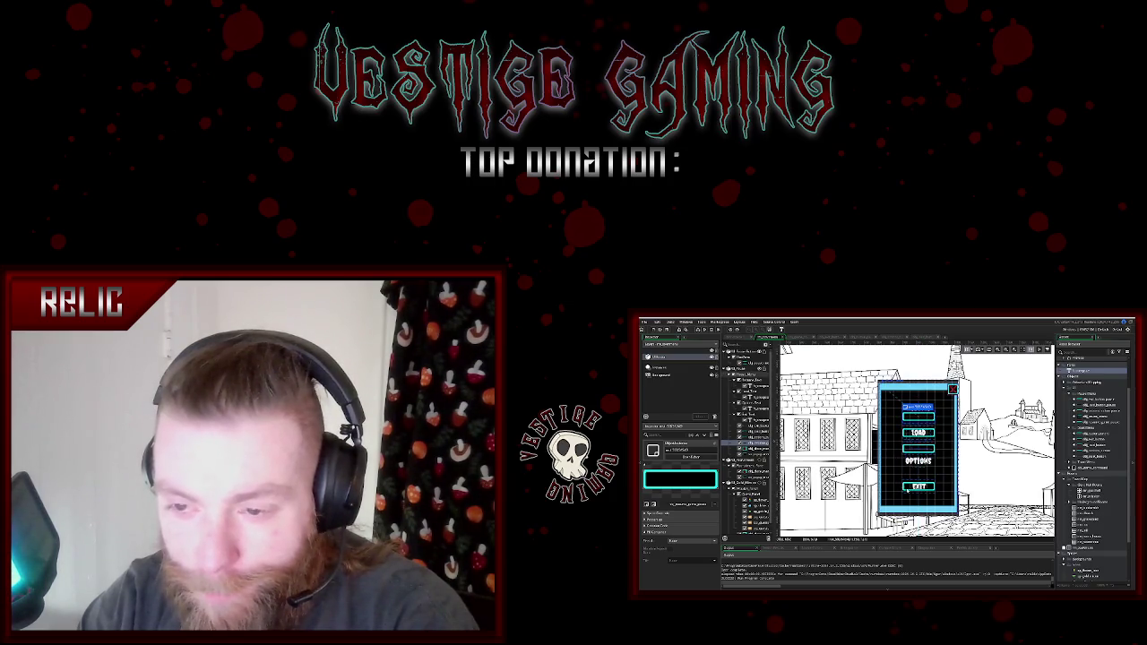
left_click(919, 433)
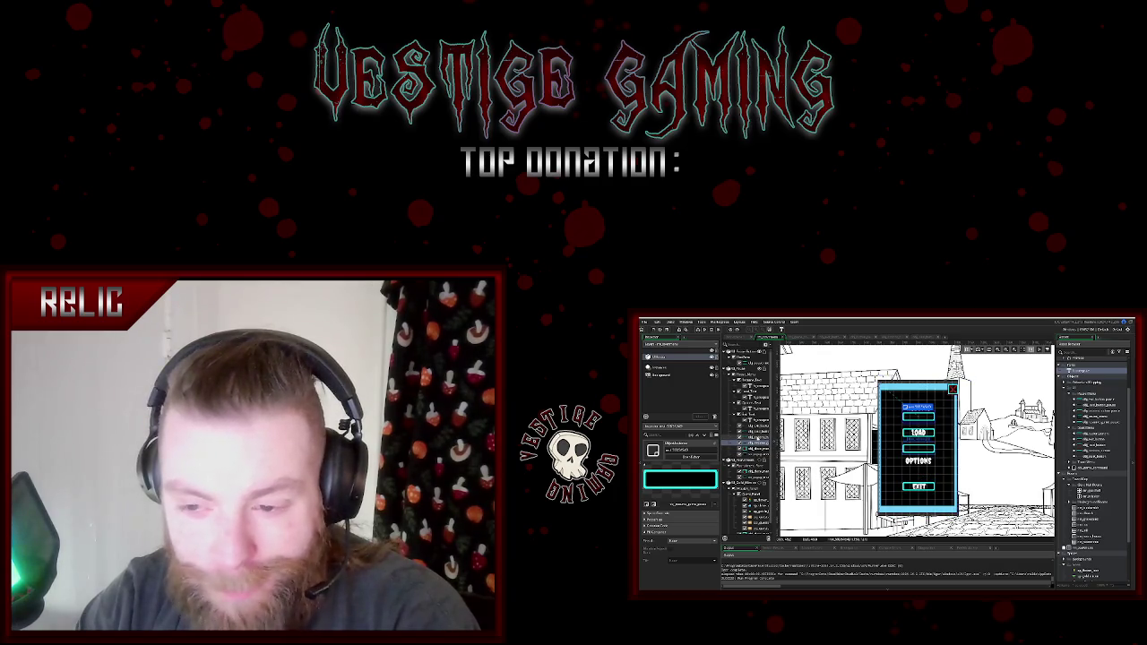
left_click(733, 386)
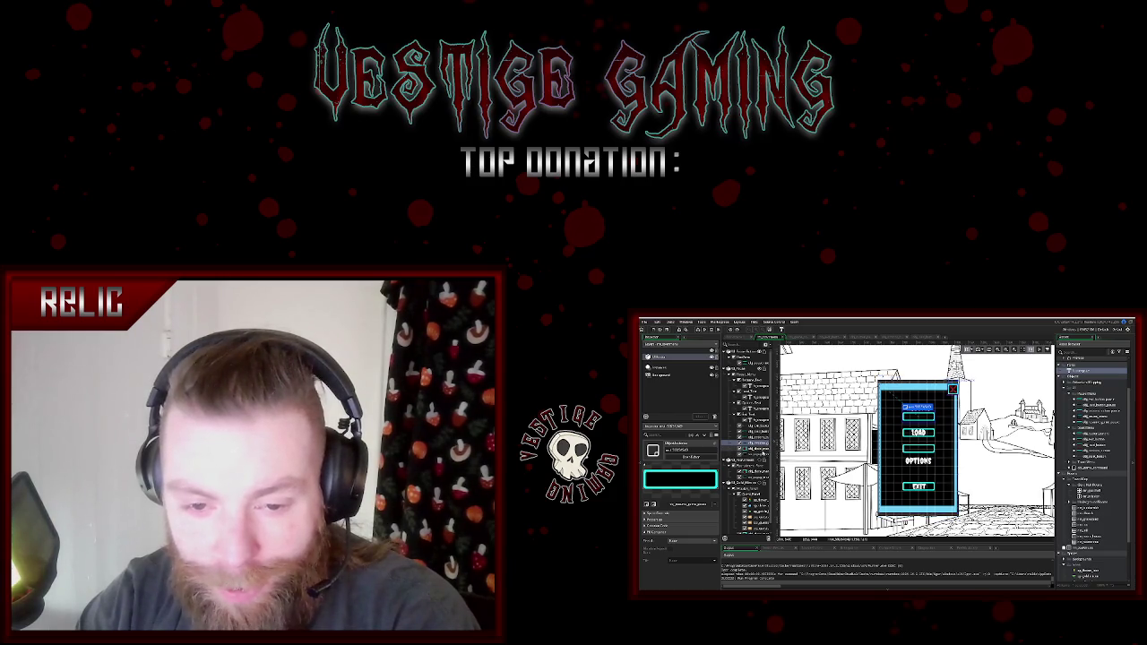
- Raise the frame above EXIT about 20 px and nudge RESUME down into its button
left_click(927, 488)
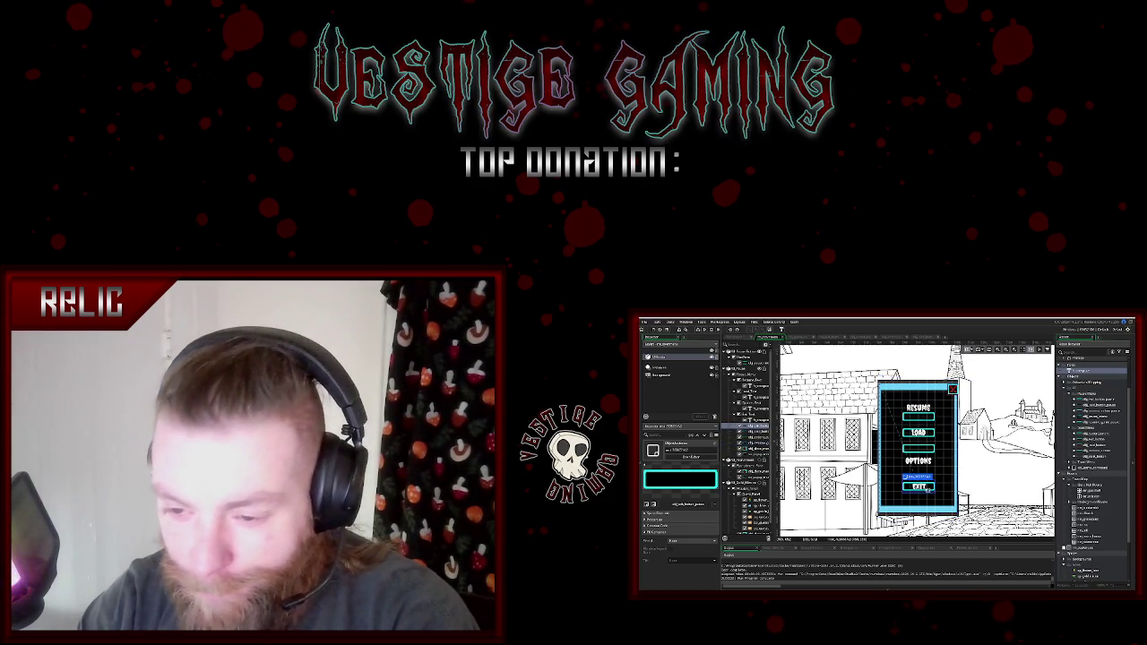
left_click_drag(929, 489, 928, 468)
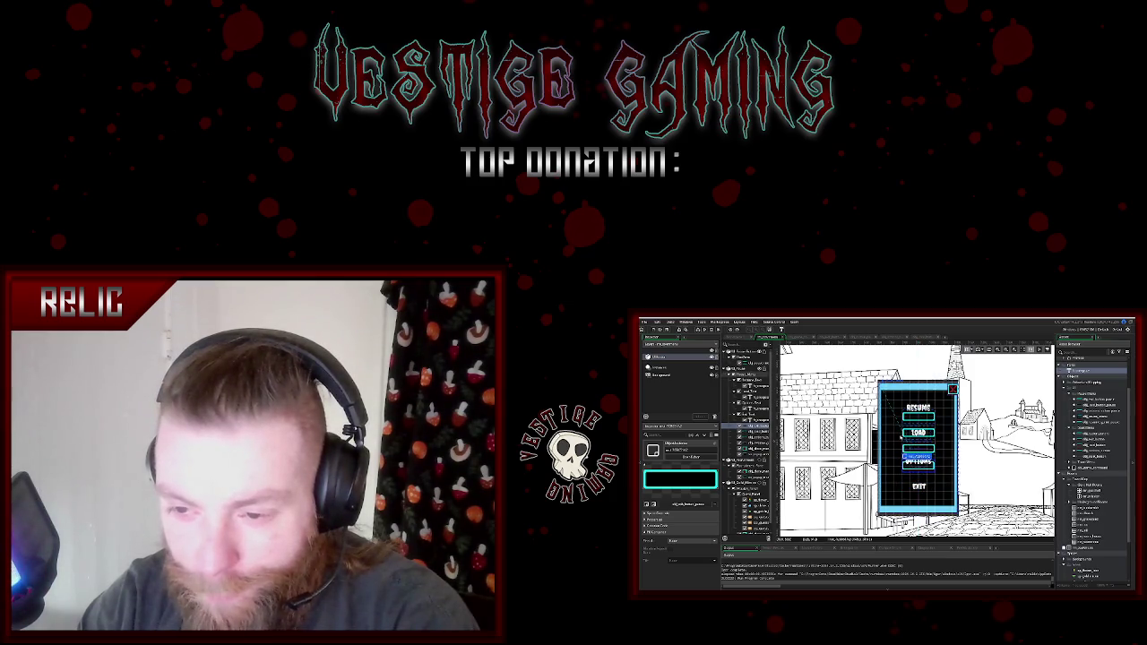
left_click(751, 386)
left_click_drag(918, 405, 919, 414)
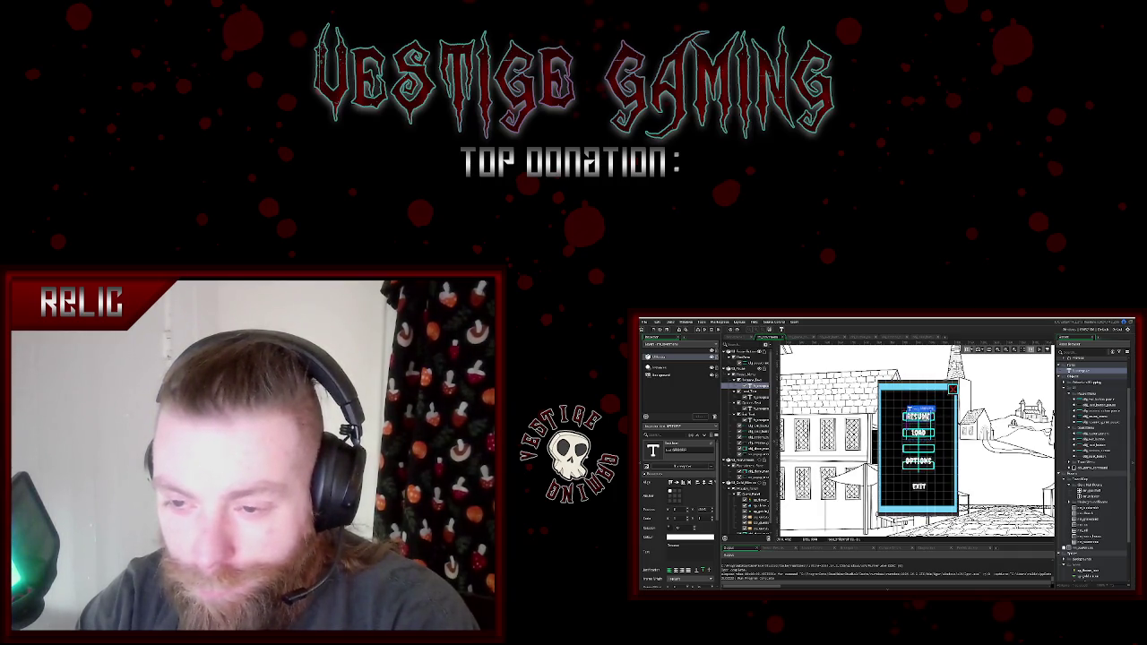
- Move OPTIONS up under LOAD and EXIT up beneath OPTIONS
left_click(924, 435)
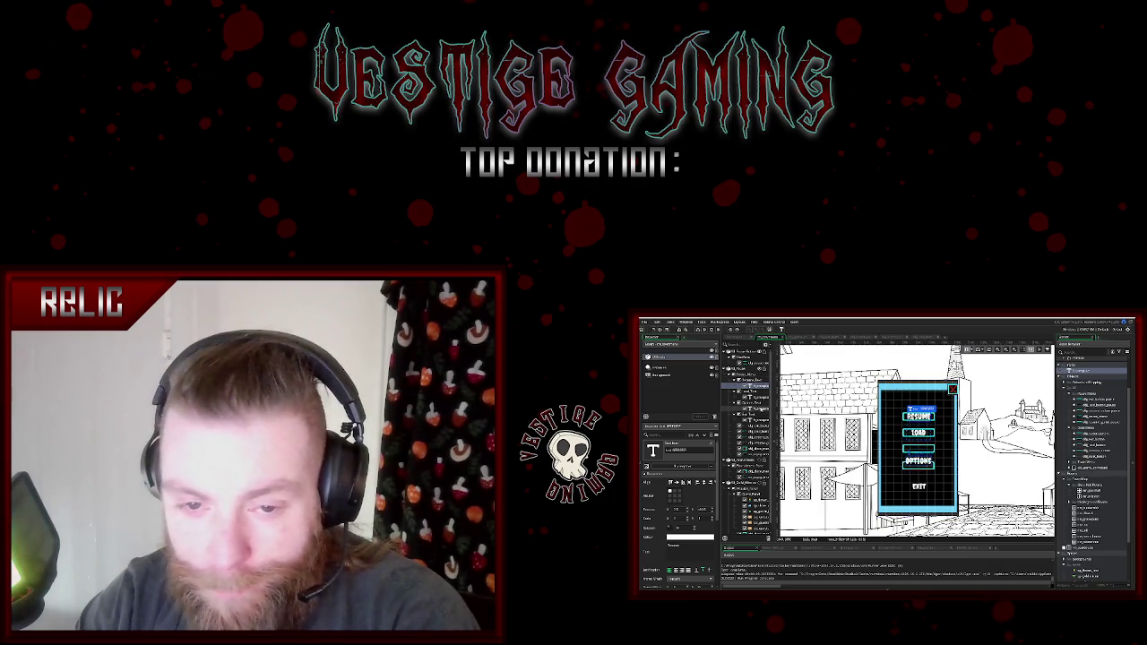
left_click(919, 455)
left_click_drag(919, 457, 918, 443)
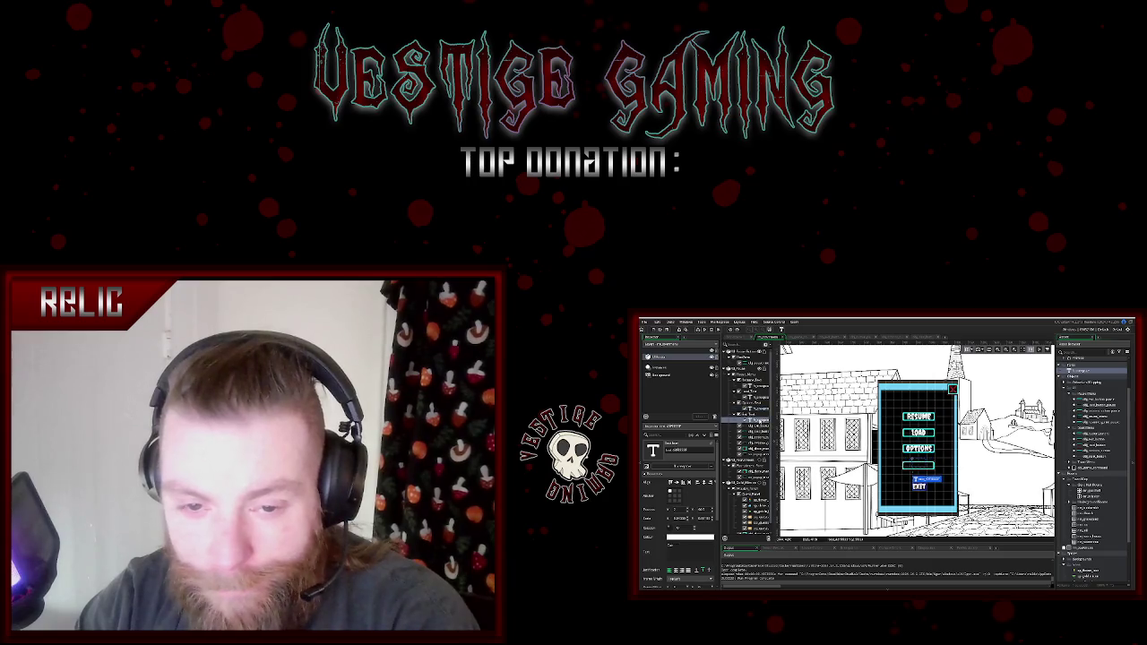
left_click(918, 485)
left_click_drag(919, 486, 919, 466)
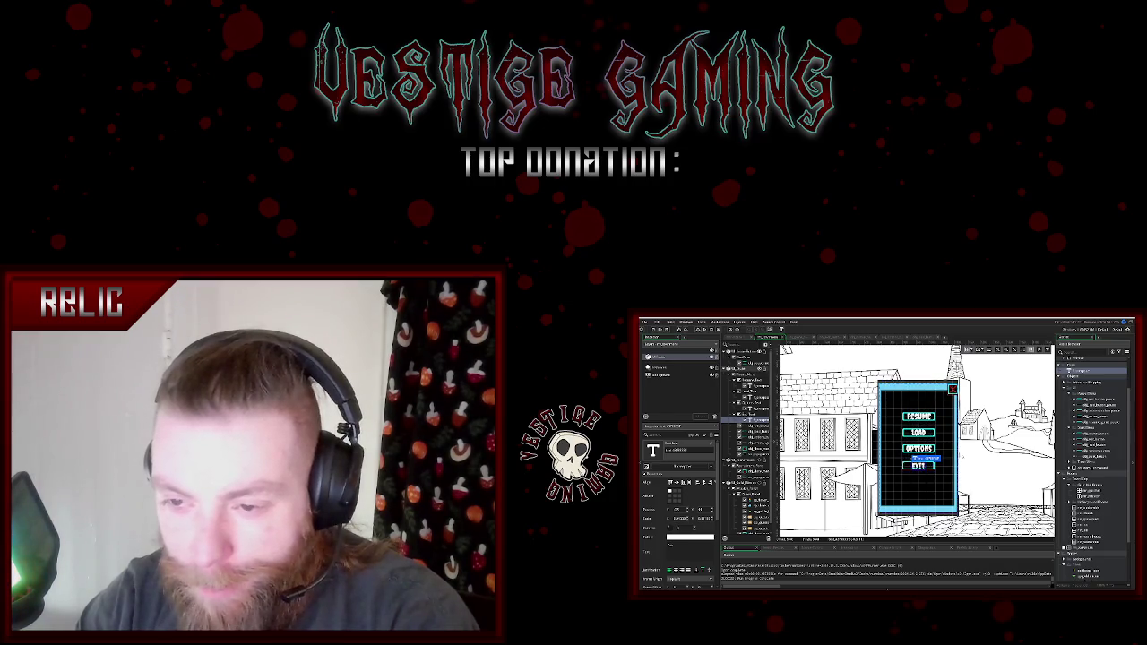
key("Escape")
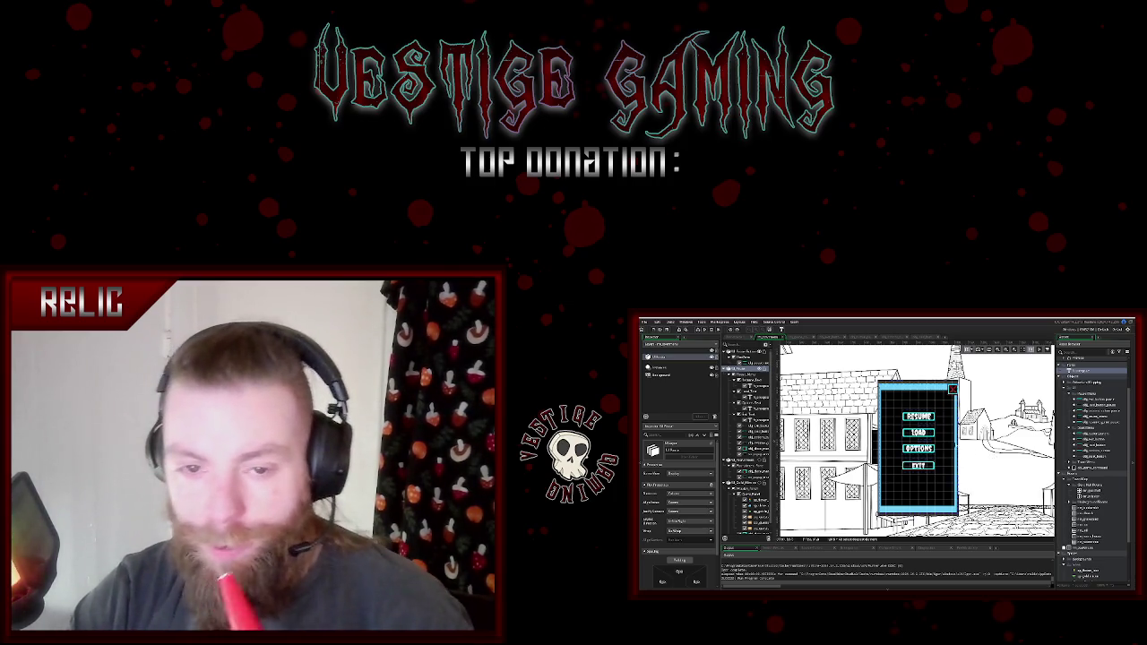
left_click(755, 386)
- Change the RESUME label and the next menu label from white to red text
right_click(758, 386)
left_click(773, 394)
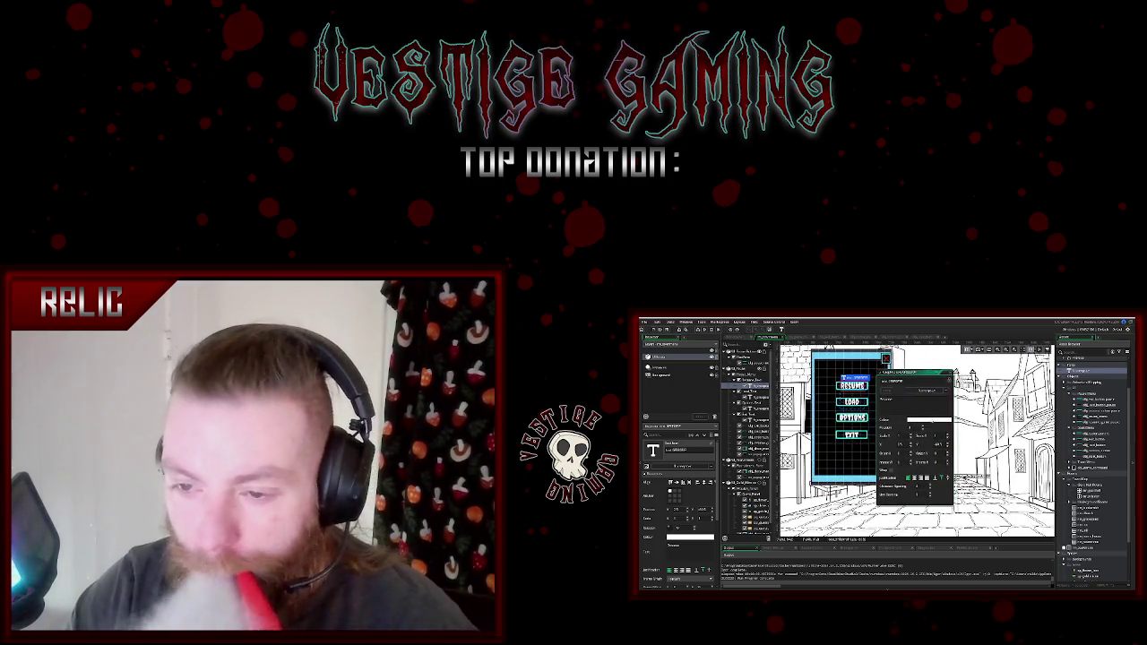
left_click(690, 536)
left_click(767, 387)
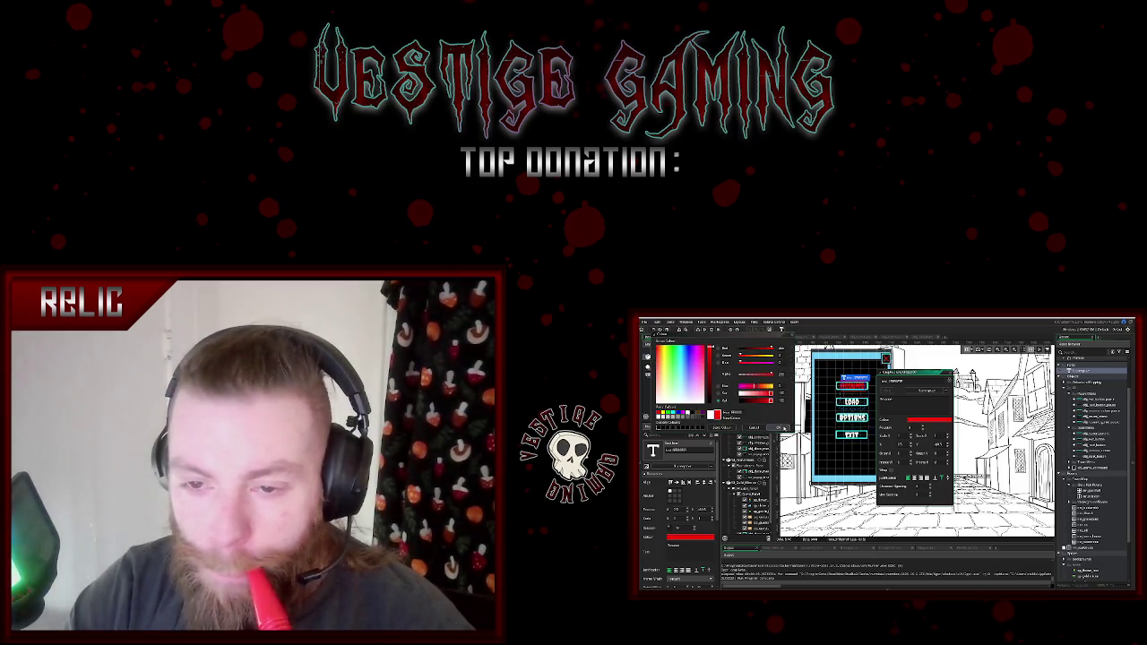
left_click(769, 428)
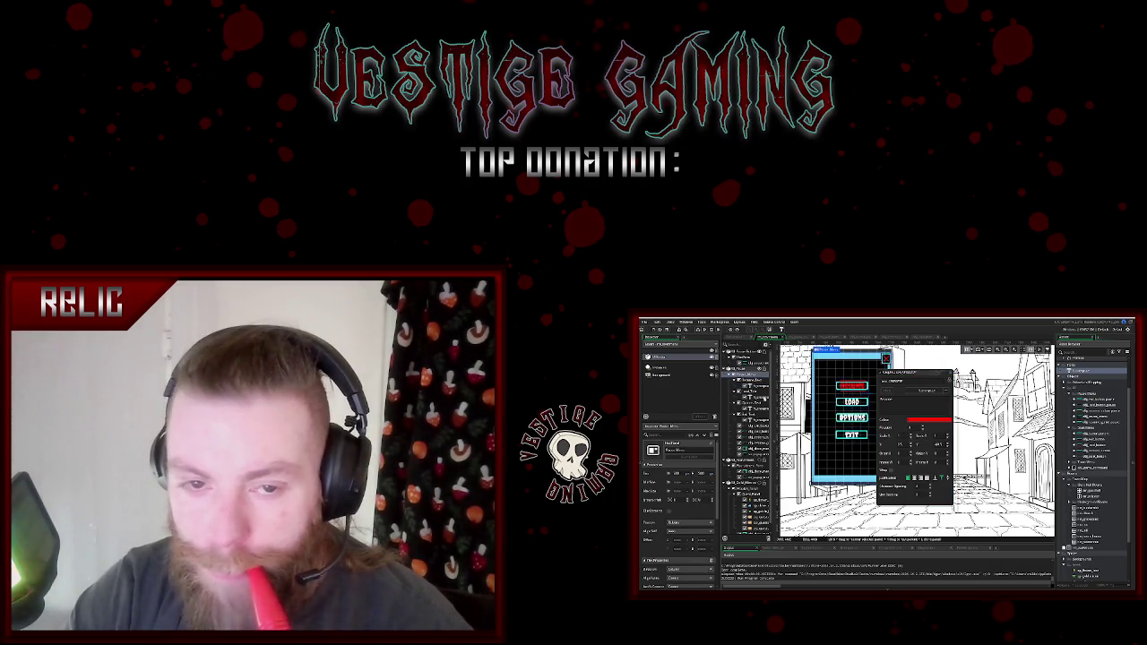
left_click(743, 397)
scroll(914, 439, "down", 2)
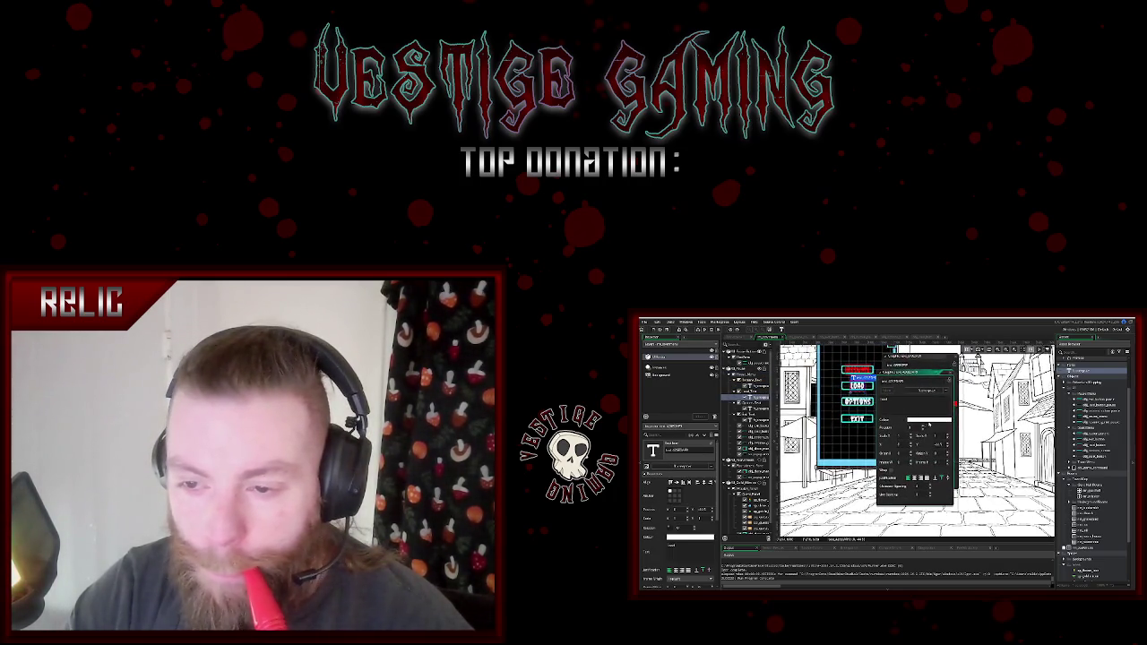
left_click(690, 537)
left_click(714, 414)
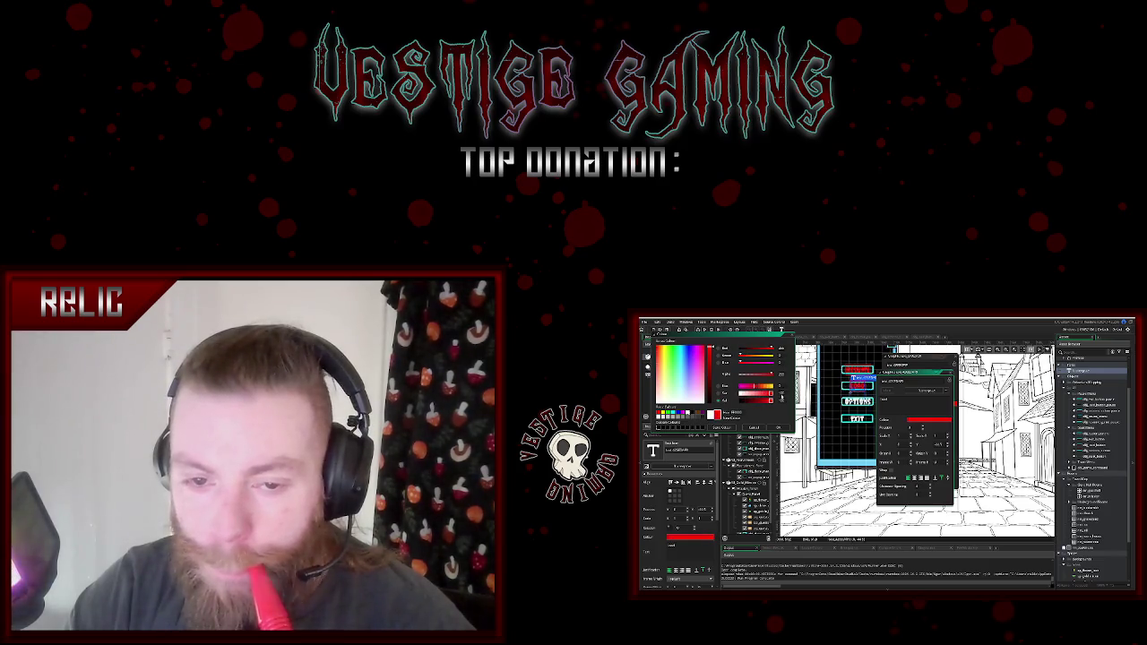
left_click(776, 428)
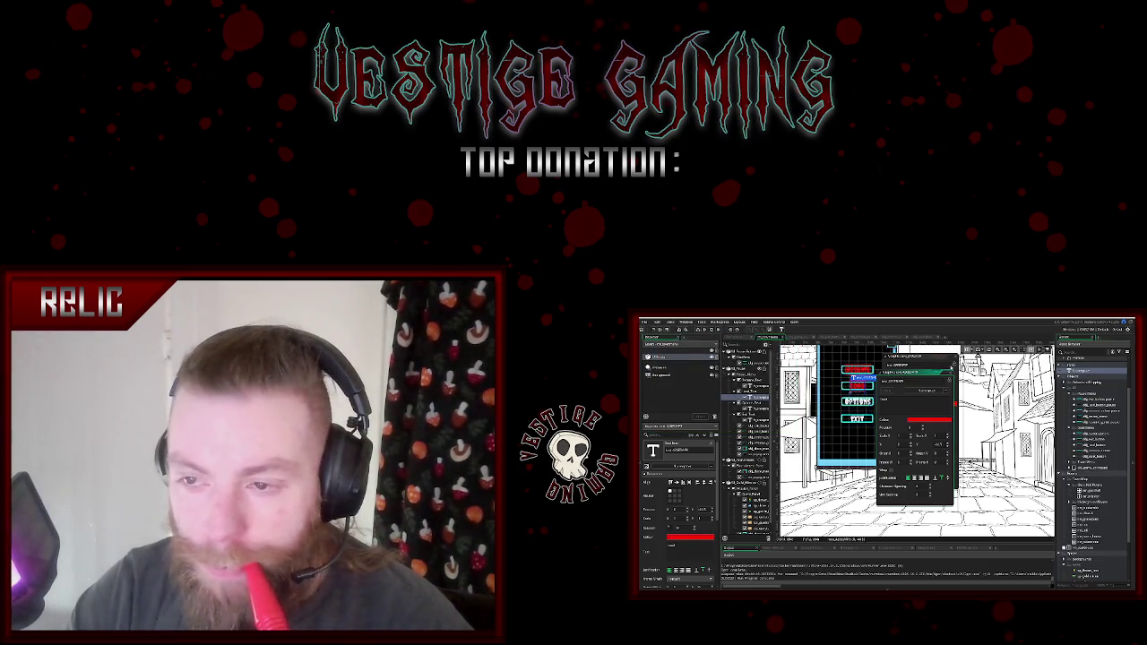
left_click(951, 368)
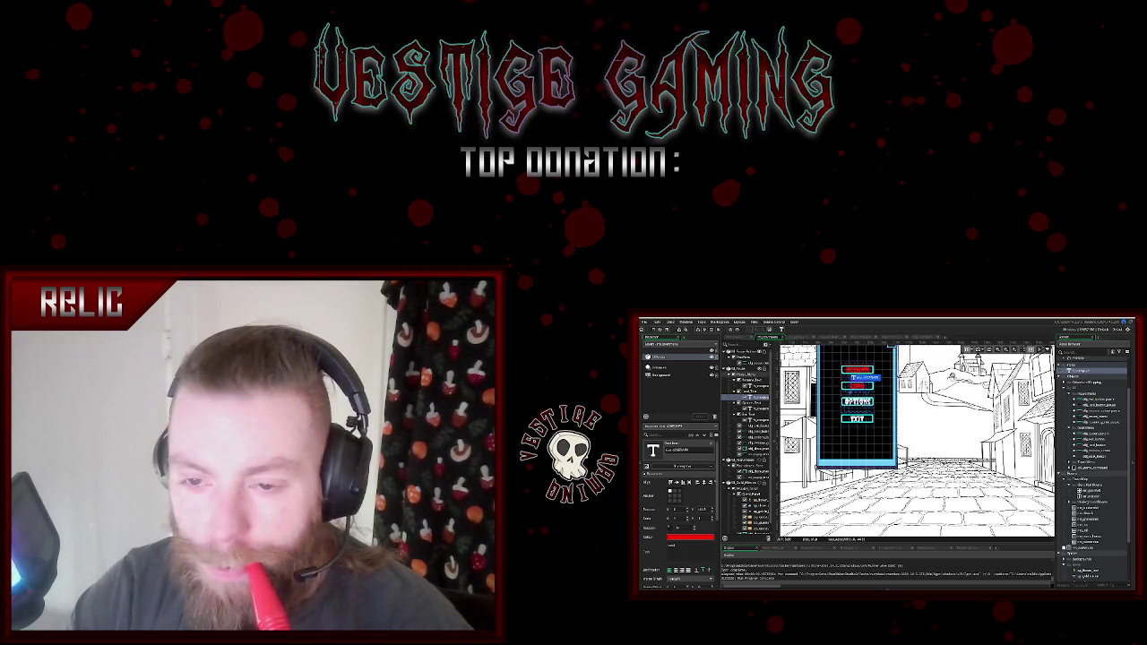
- Turn the remaining two menu labels red and close the text properties popup
double_click(743, 397)
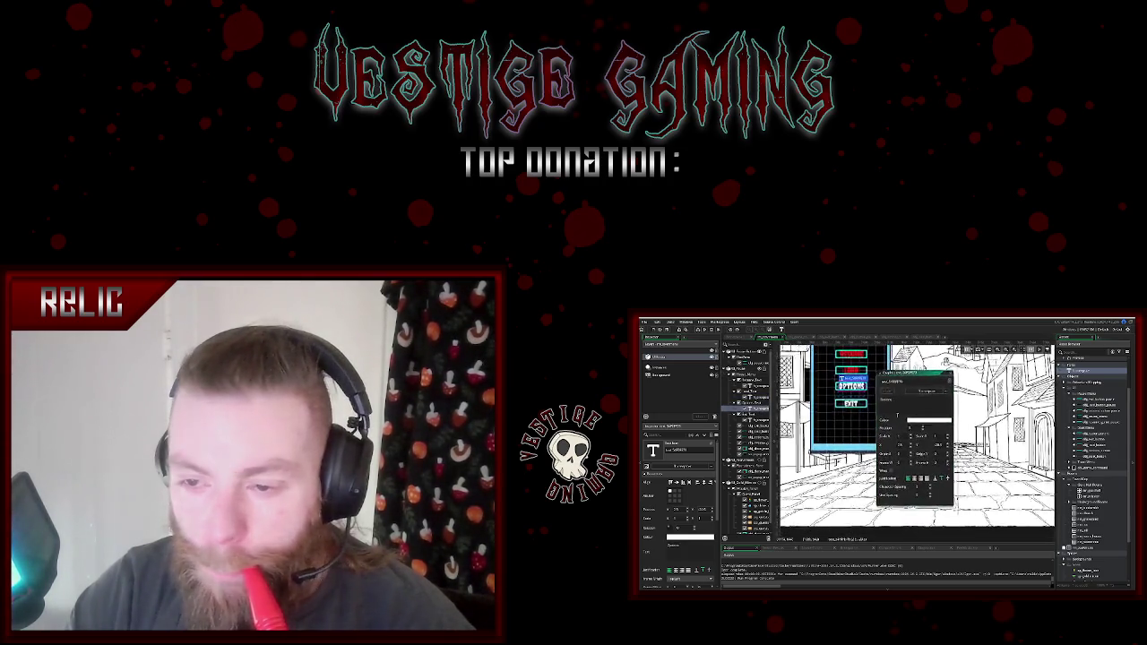
left_click(690, 536)
left_click(713, 414)
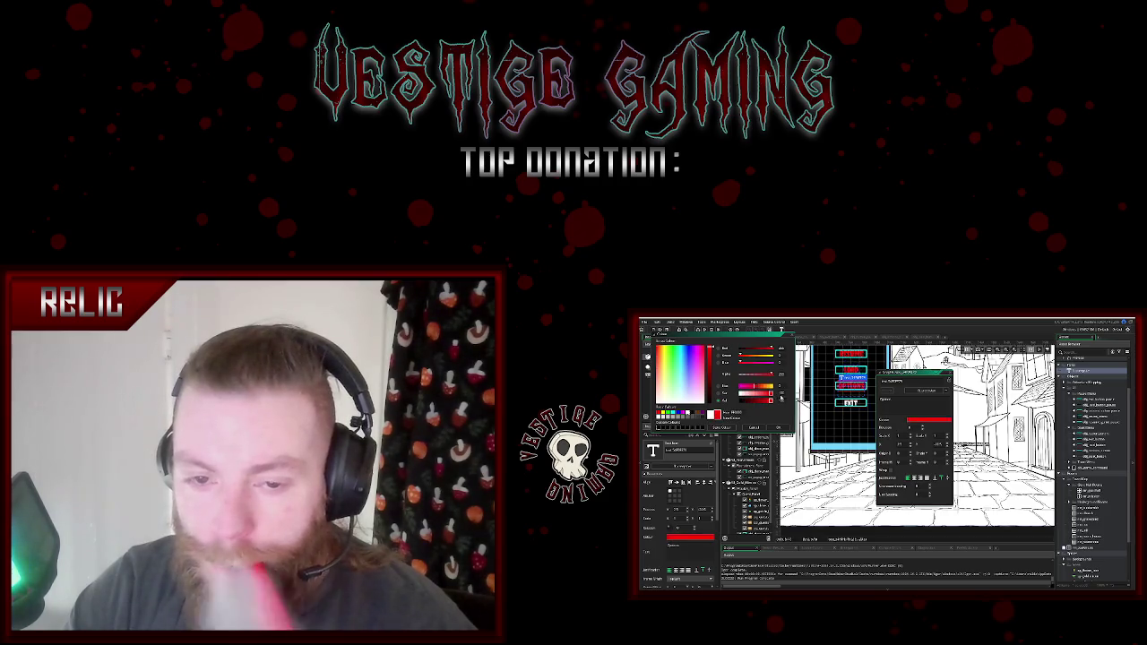
left_click(948, 373)
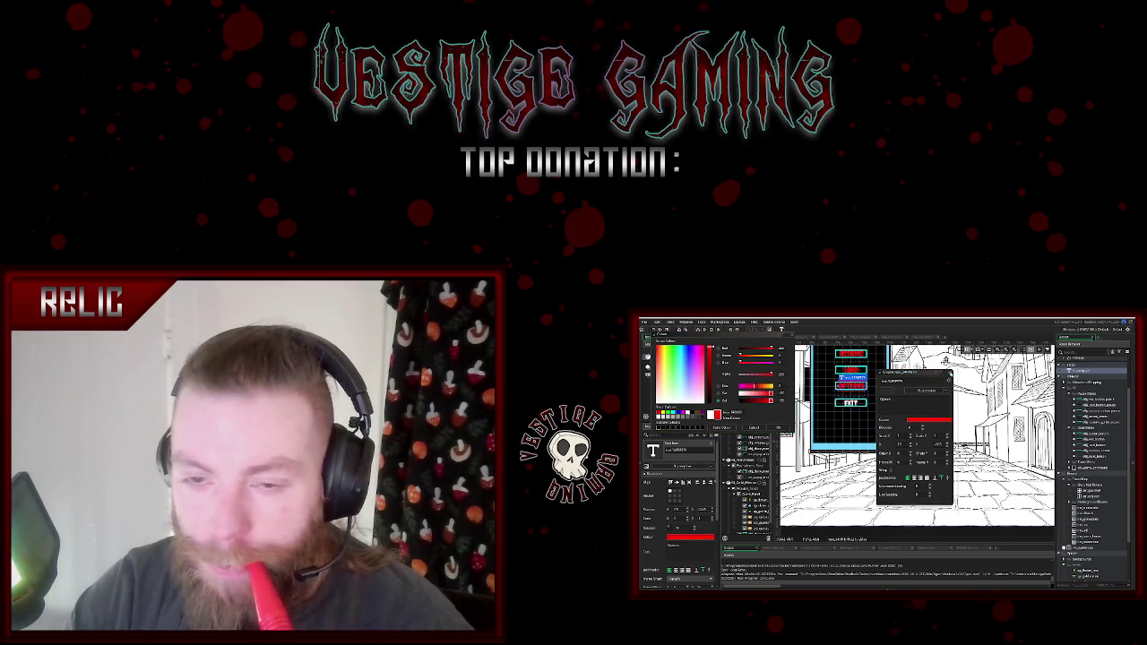
left_click(792, 337)
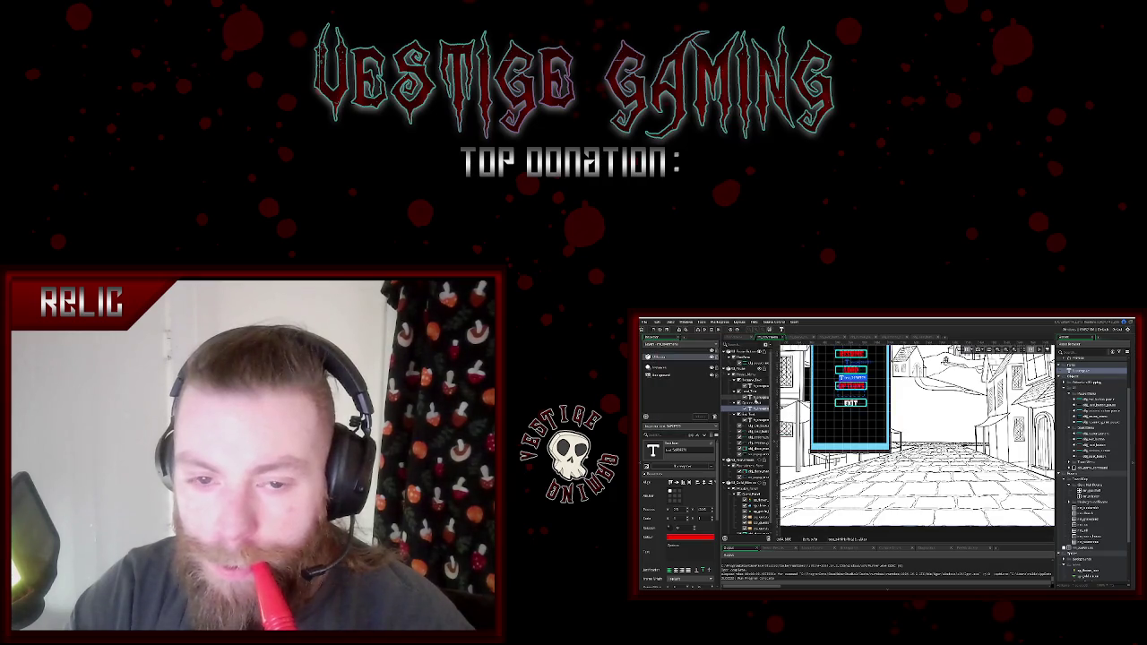
double_click(858, 378)
left_click(928, 420)
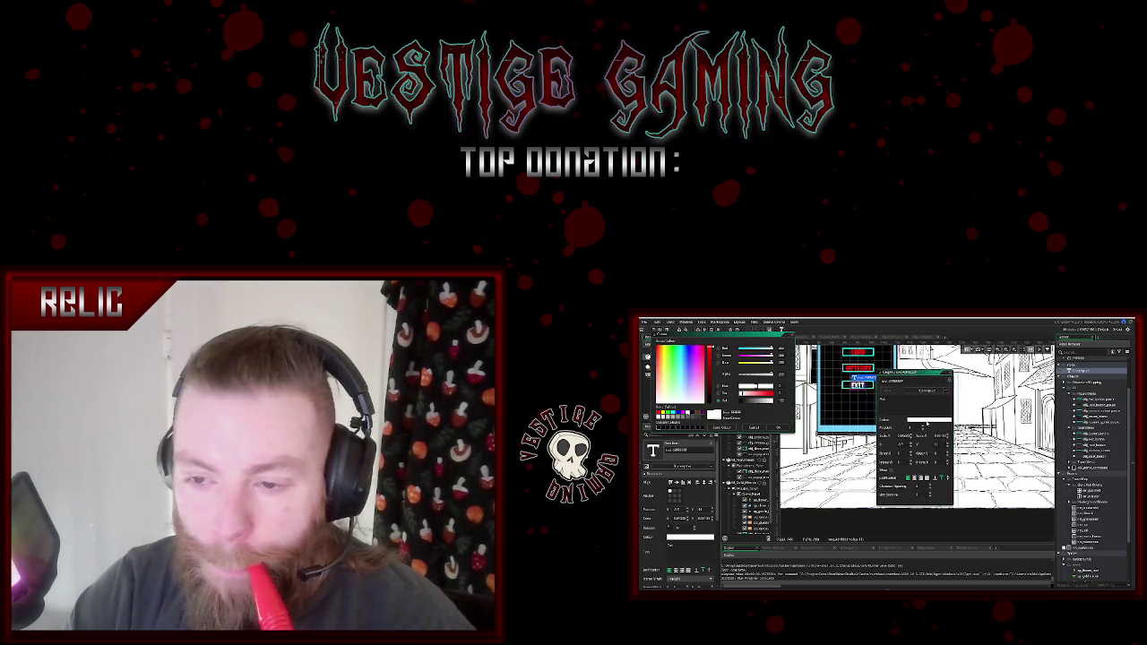
left_click(778, 428)
key("Escape")
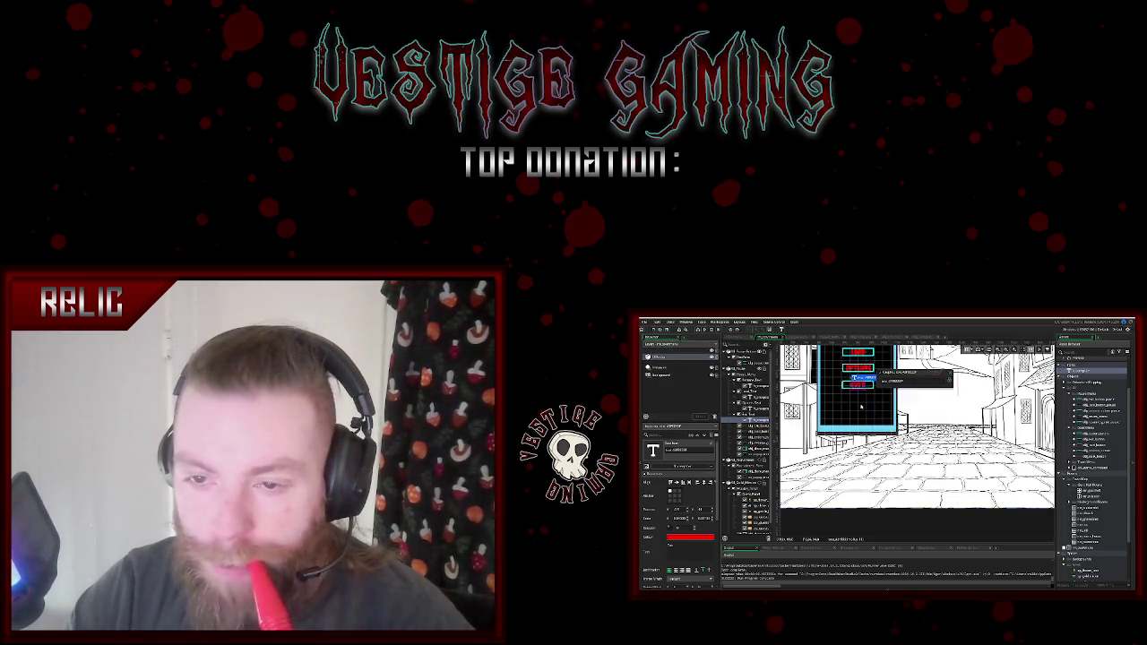
scroll(914, 430, "up", 5)
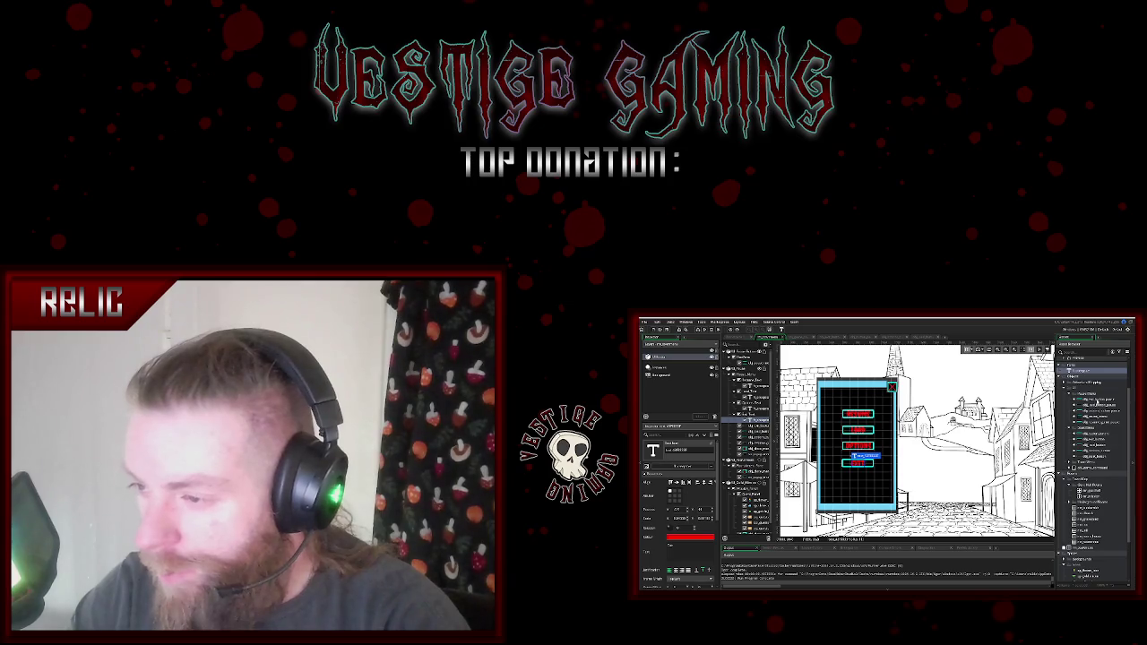
- Delete the Load Game Functionality comment from the resume button's activate_button code
double_click(1095, 423)
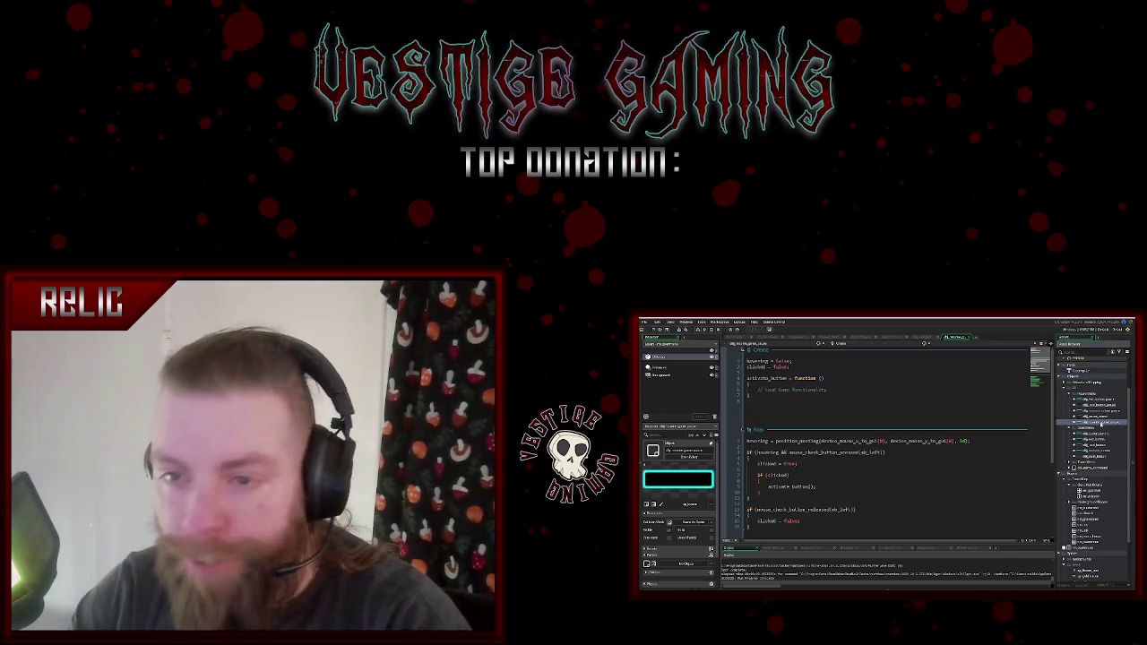
left_click_drag(830, 391, 767, 391)
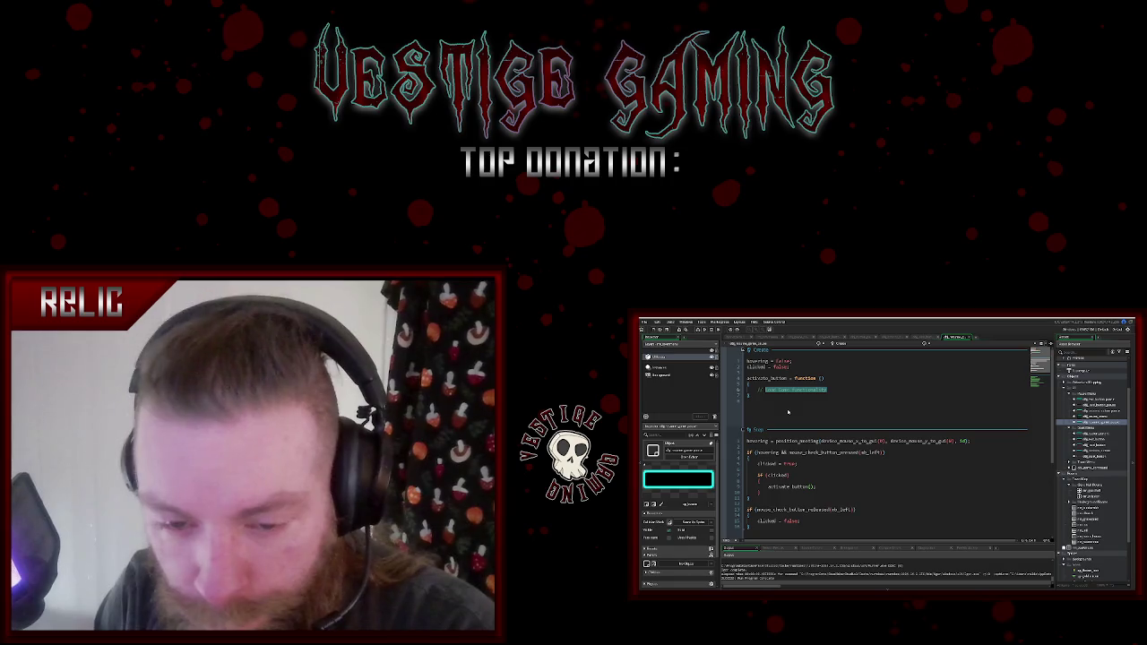
key("BackSpace")
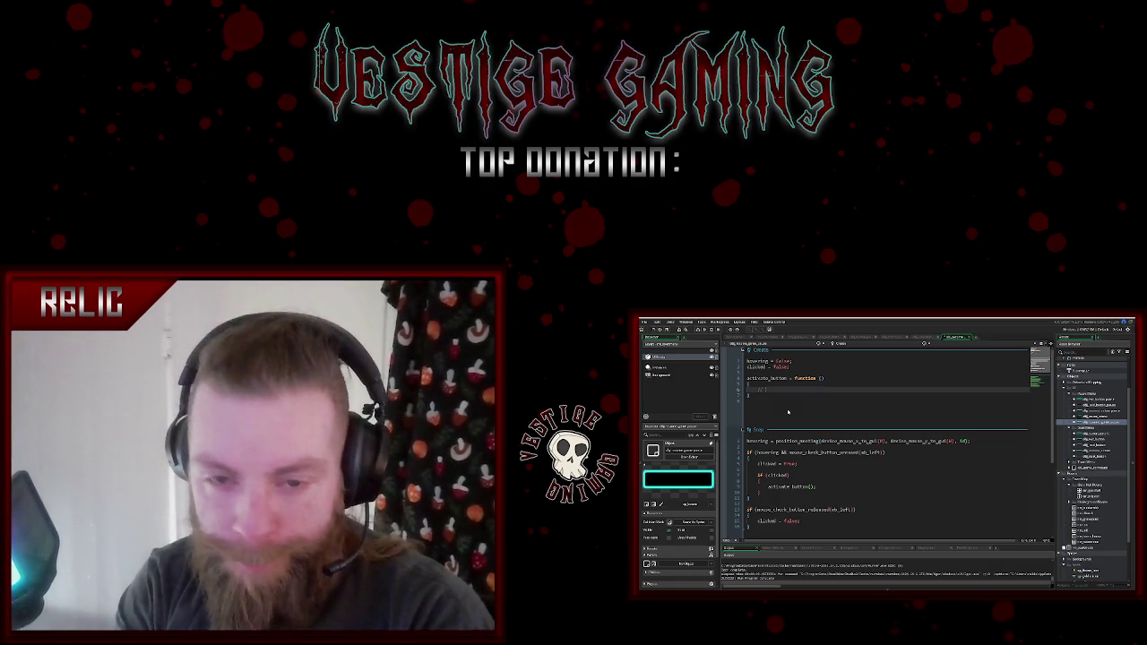
key("BackSpace")
key("BackSpace")
key("BackSpace")
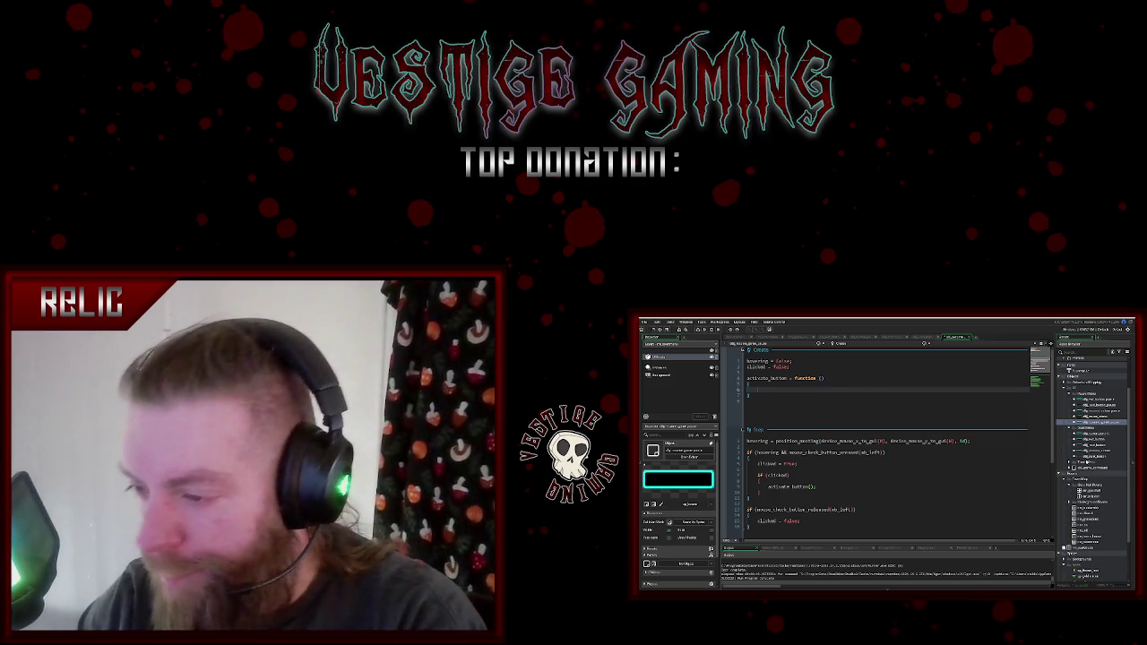
- Paste layer_set_visible(global.ui_pause_id, false); from obj_game_command into activate_button and run the game
left_click(1102, 453)
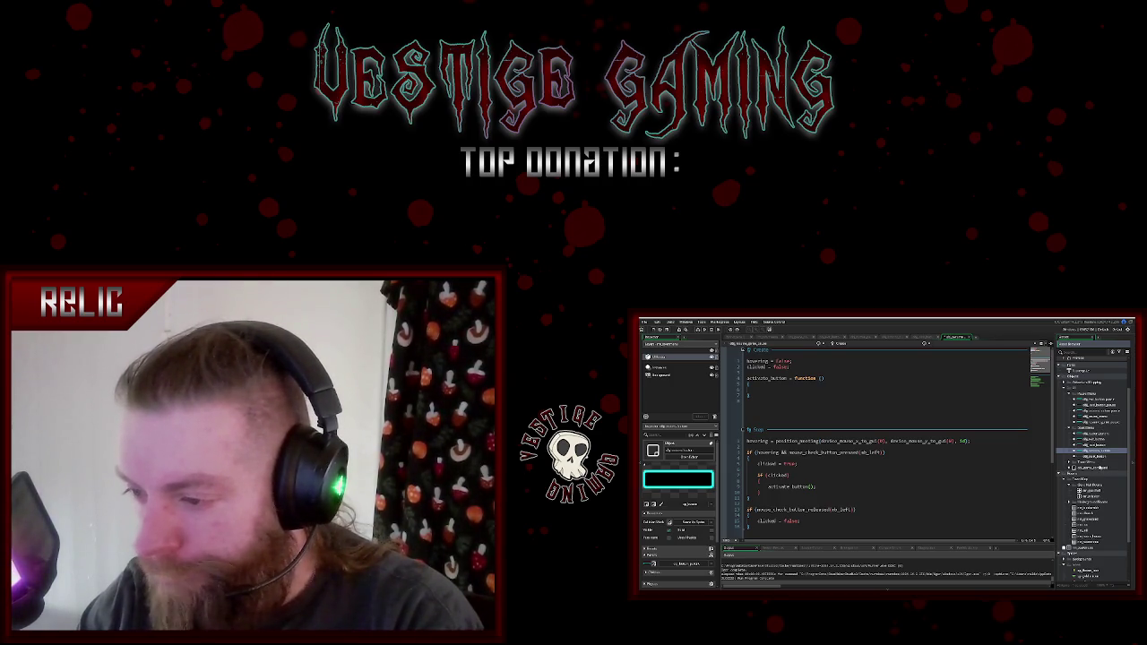
double_click(1095, 467)
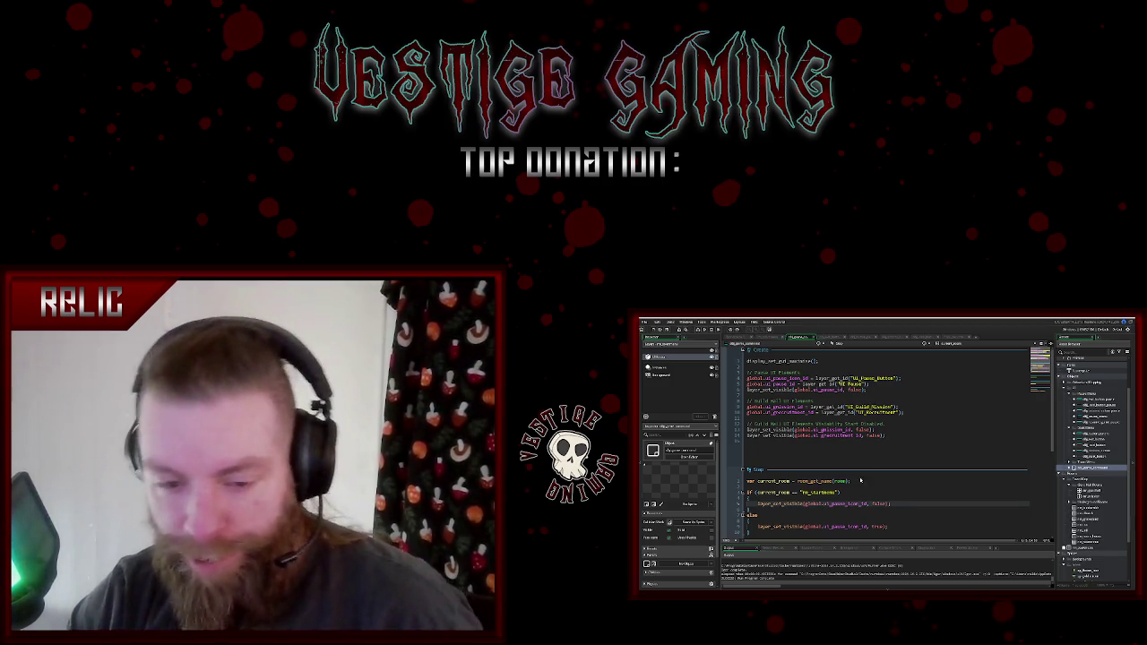
left_click(857, 481)
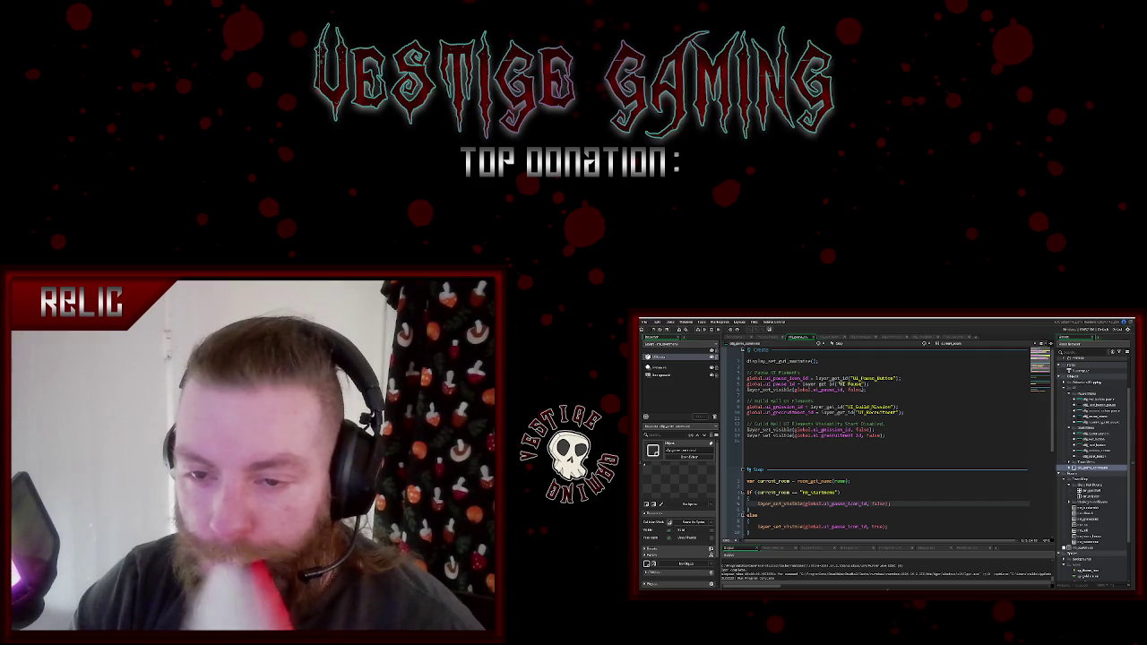
left_click_drag(867, 390, 746, 390)
key("ctrl+c")
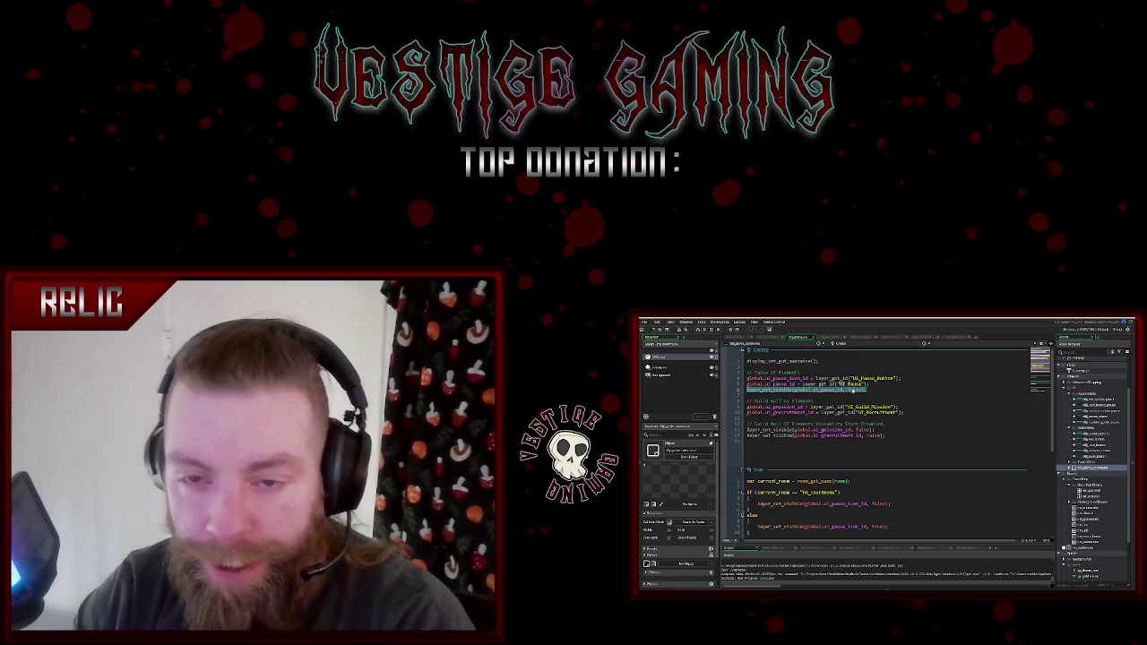
left_click(828, 338)
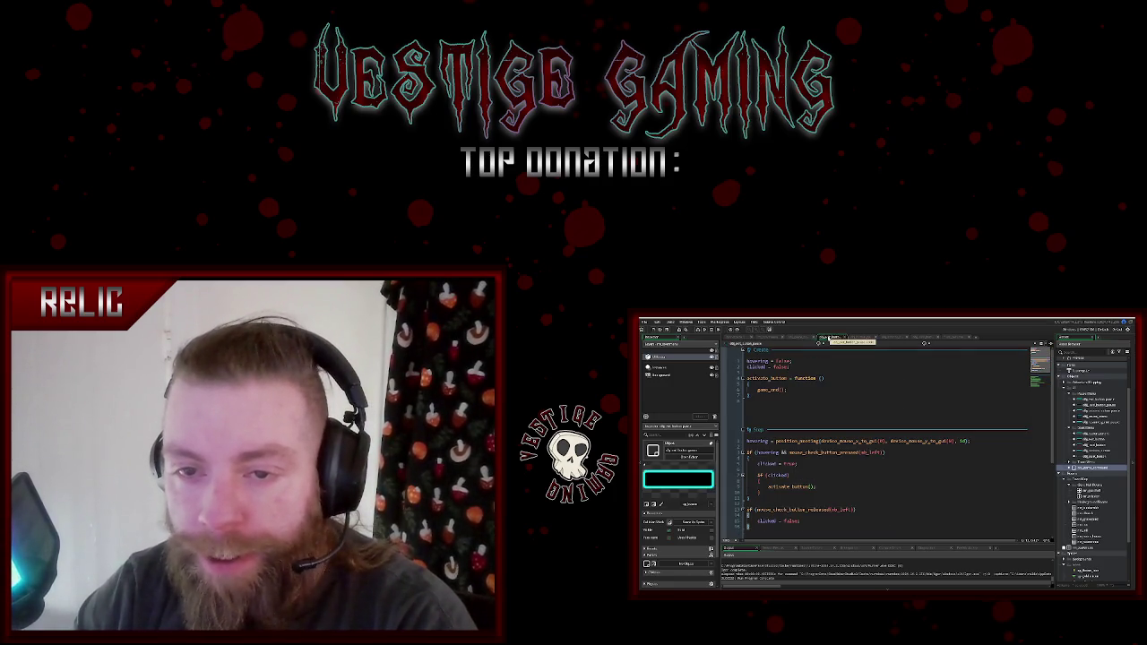
left_click(954, 338)
key("ctrl+v")
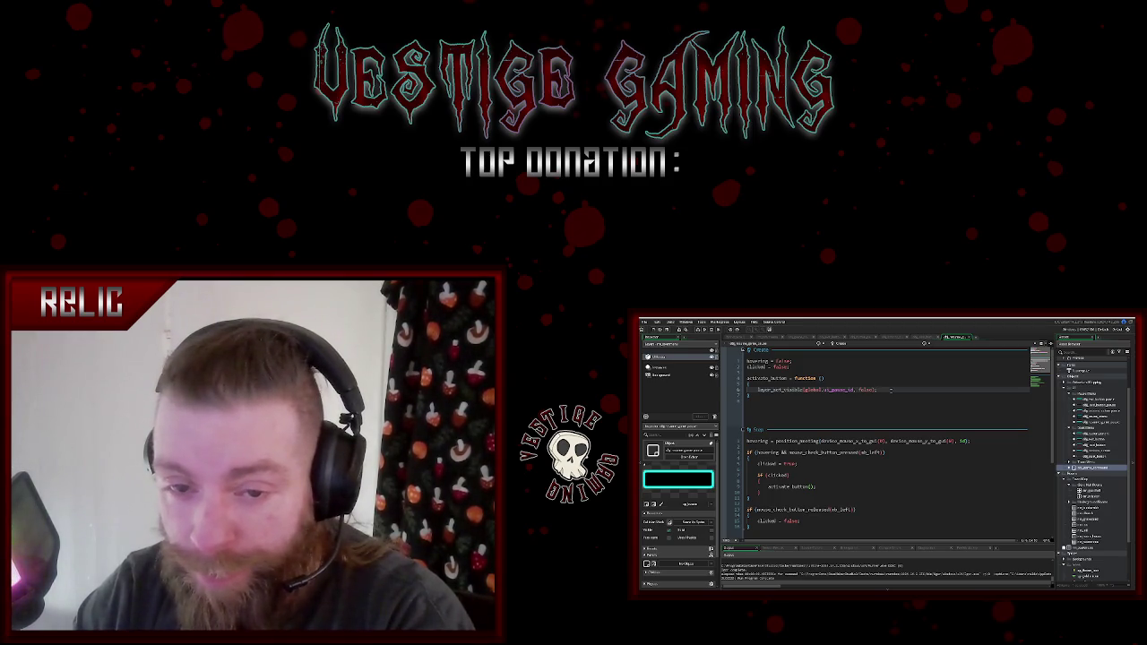
key("F5")
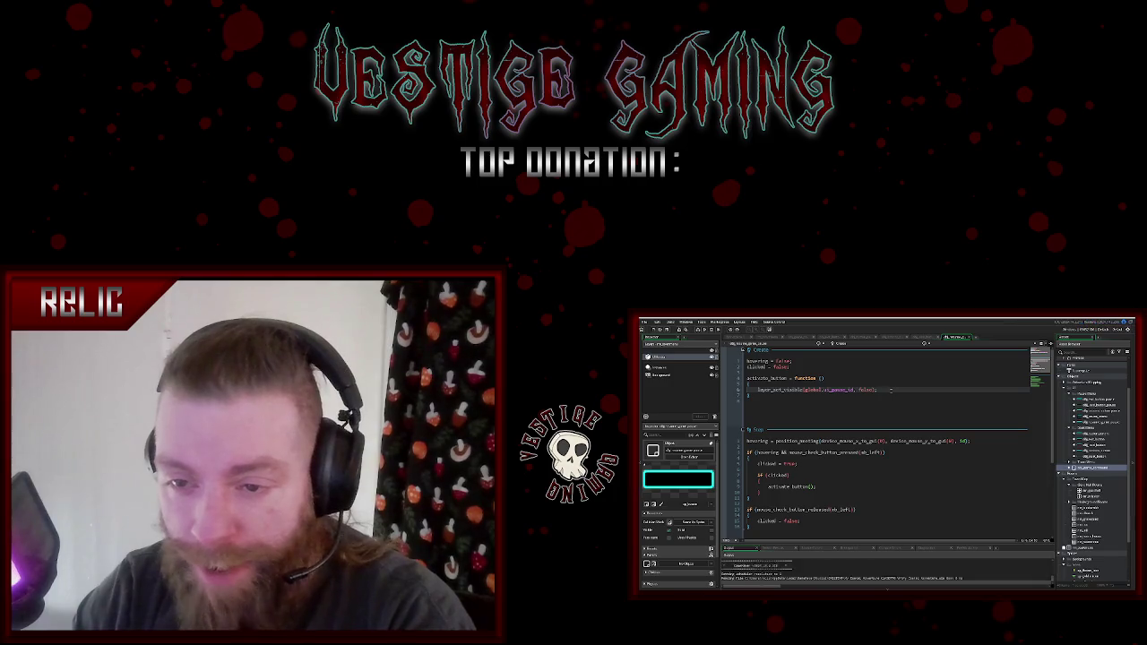
key("Return")
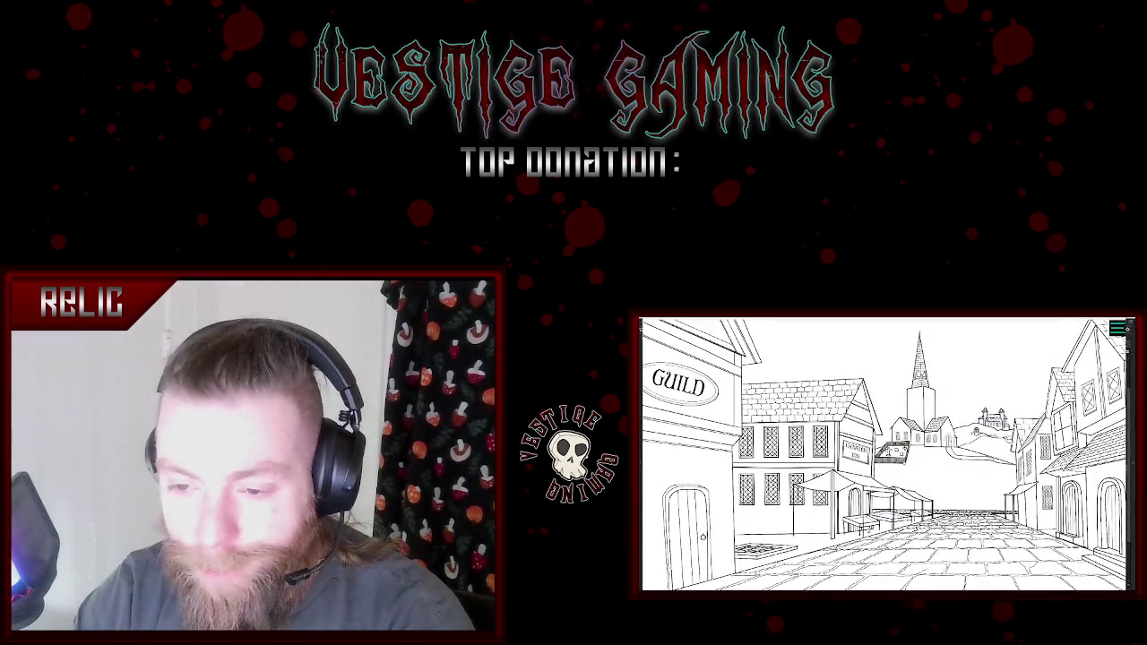
- Open, close and reopen the pause menu in the running game, then quit via EXIT
key("Escape")
left_click(886, 422)
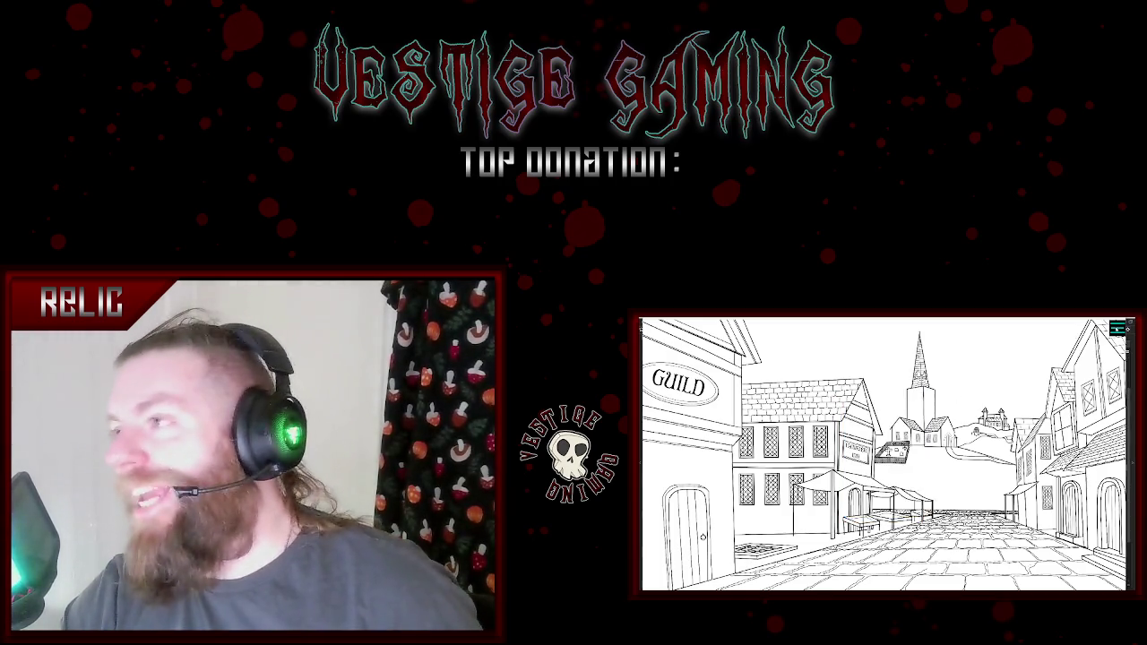
key("Escape")
key("Escape")
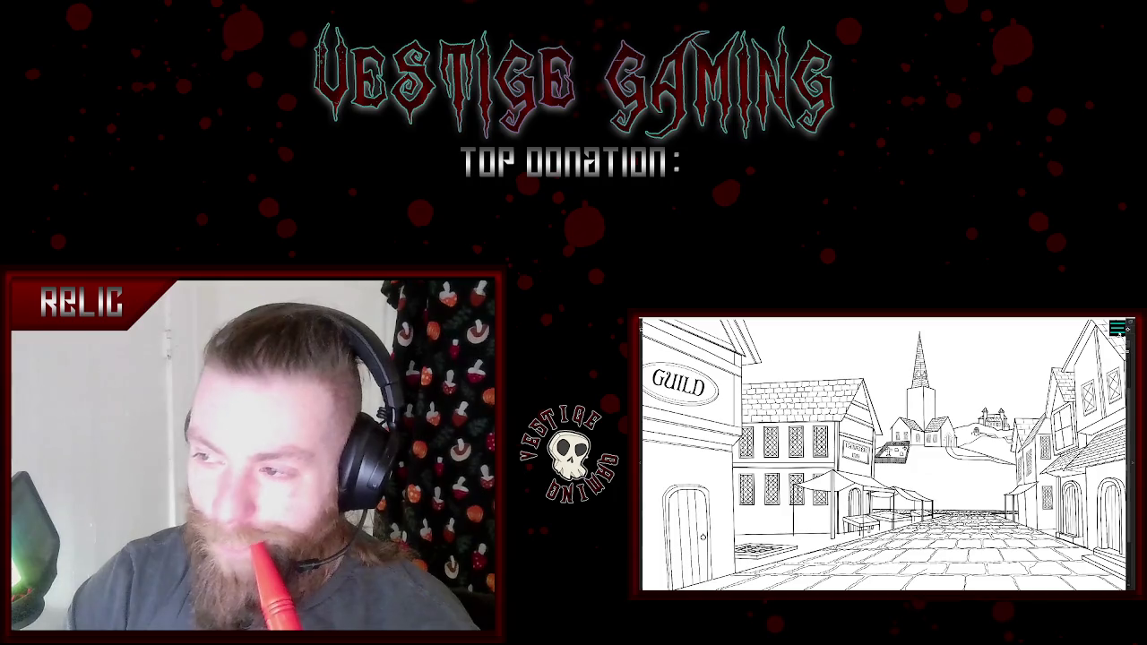
key("Escape")
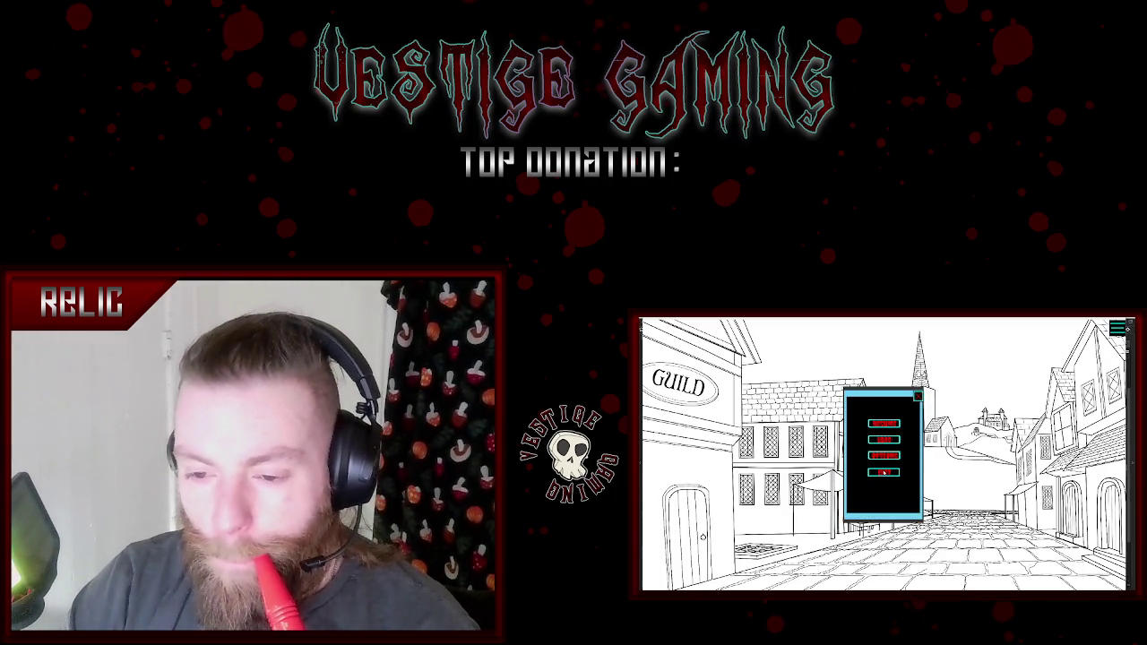
left_click(884, 472)
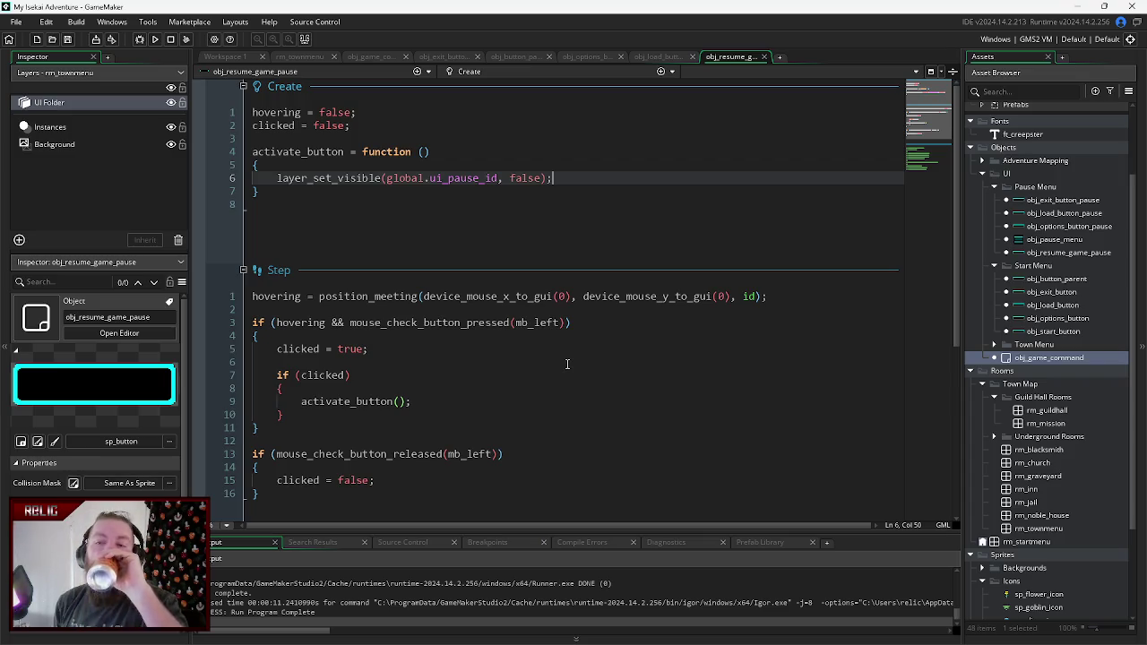
left_click(765, 57)
- Close the button, parent and obj_game_command code tabs, then relaunch the game with F5
left_click(660, 57)
left_click(692, 57)
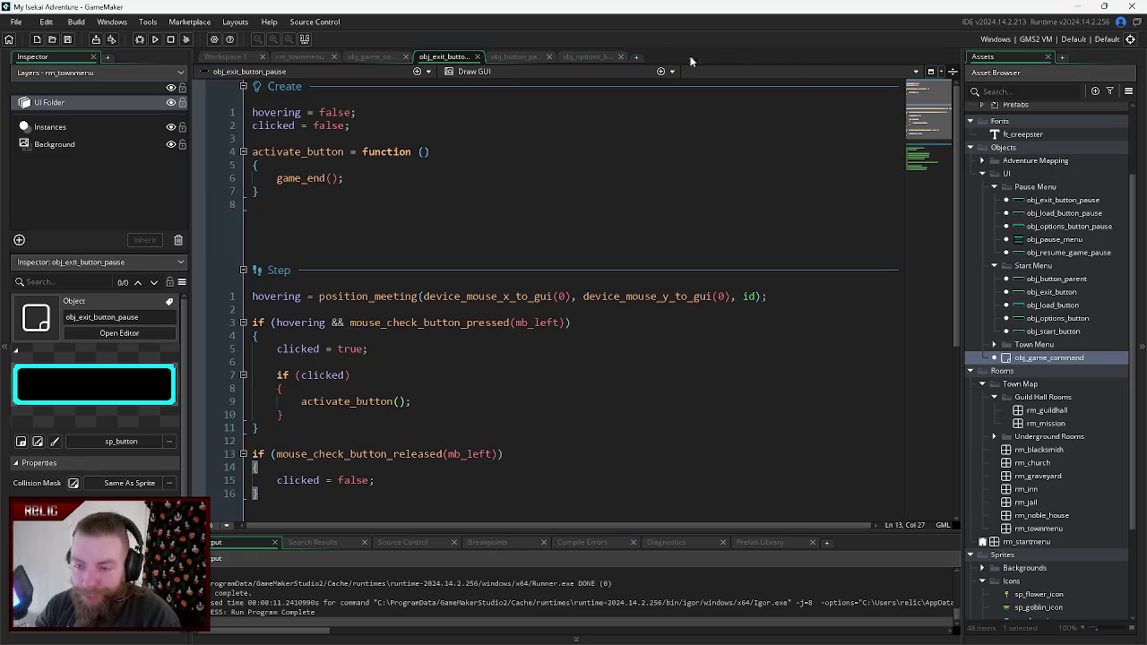
left_click(591, 57)
left_click(620, 56)
left_click(536, 56)
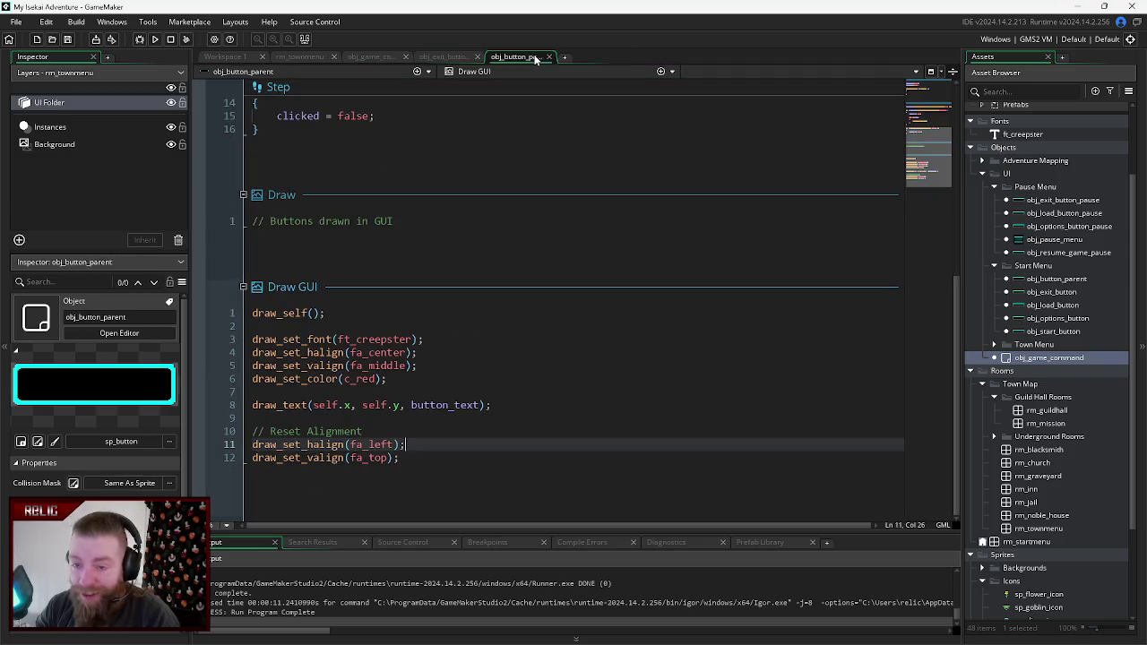
left_click(550, 57)
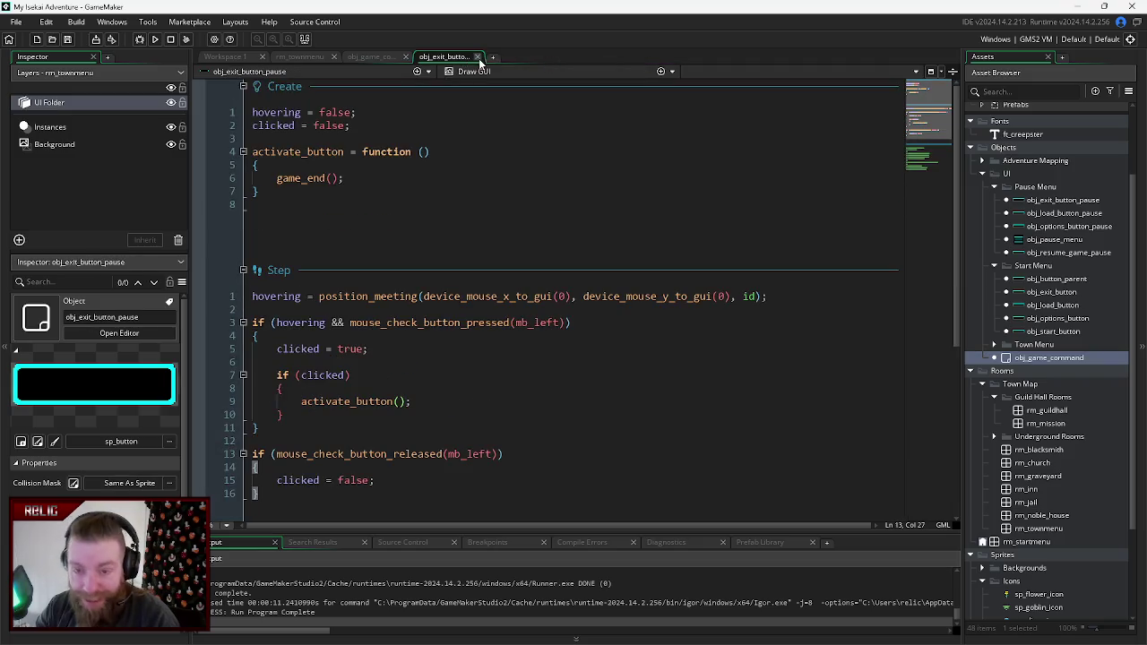
left_click(478, 57)
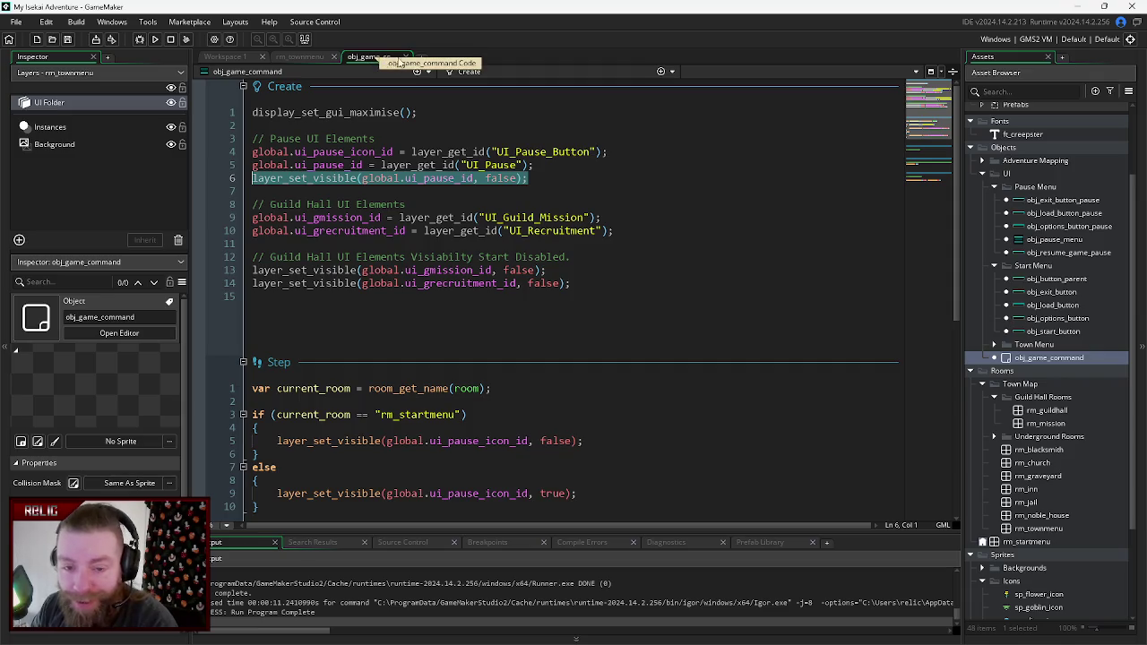
left_click(405, 57)
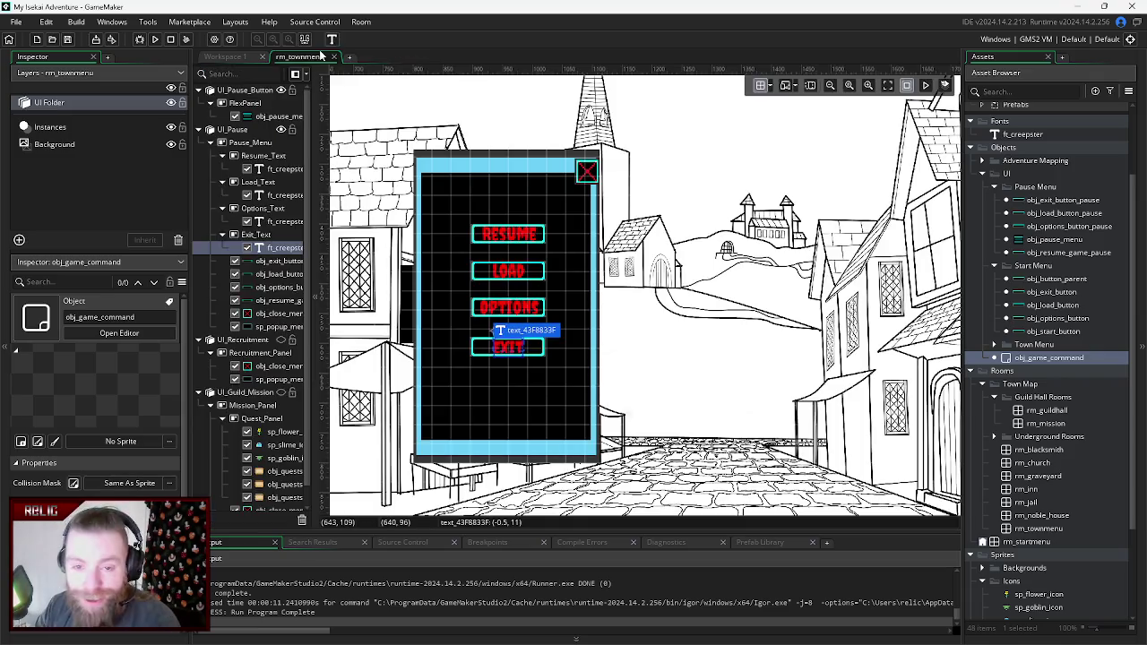
key("F5")
left_click(604, 350)
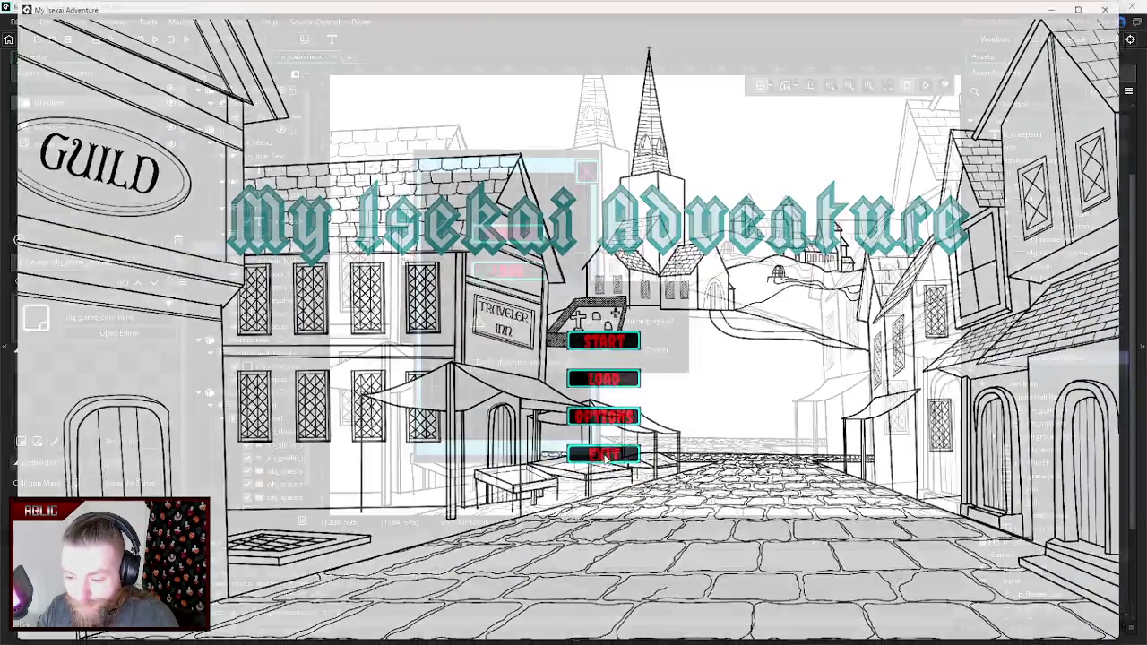
- Start the game, check the pause menu's close and RESUME buttons, then enter the bedroom scene
left_click(606, 457)
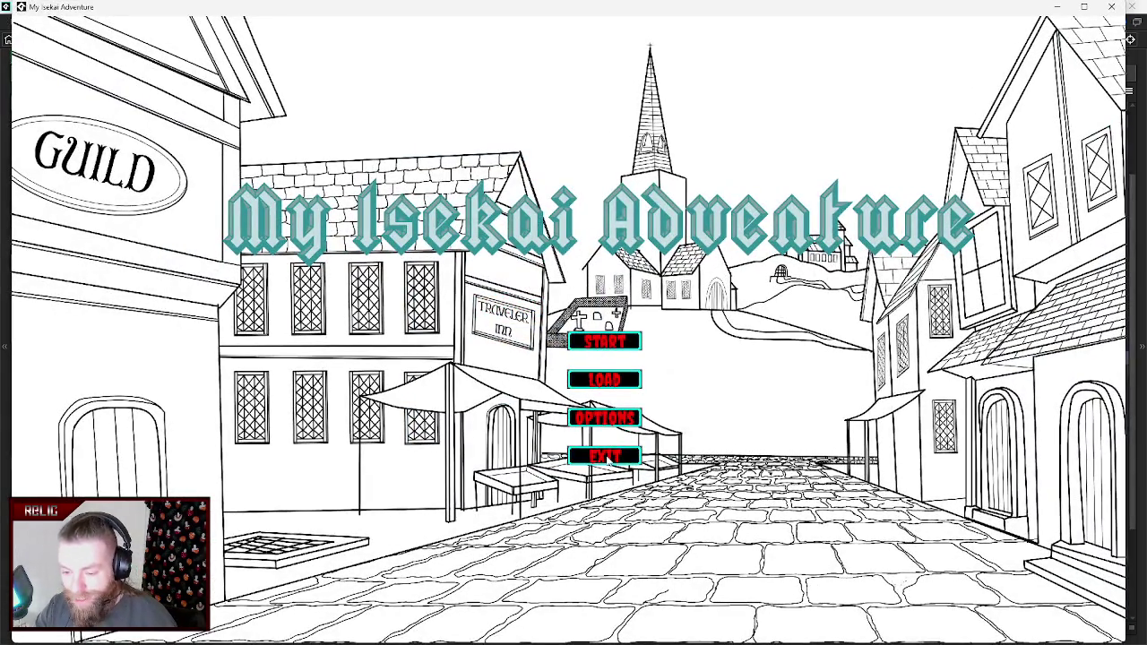
left_click(606, 347)
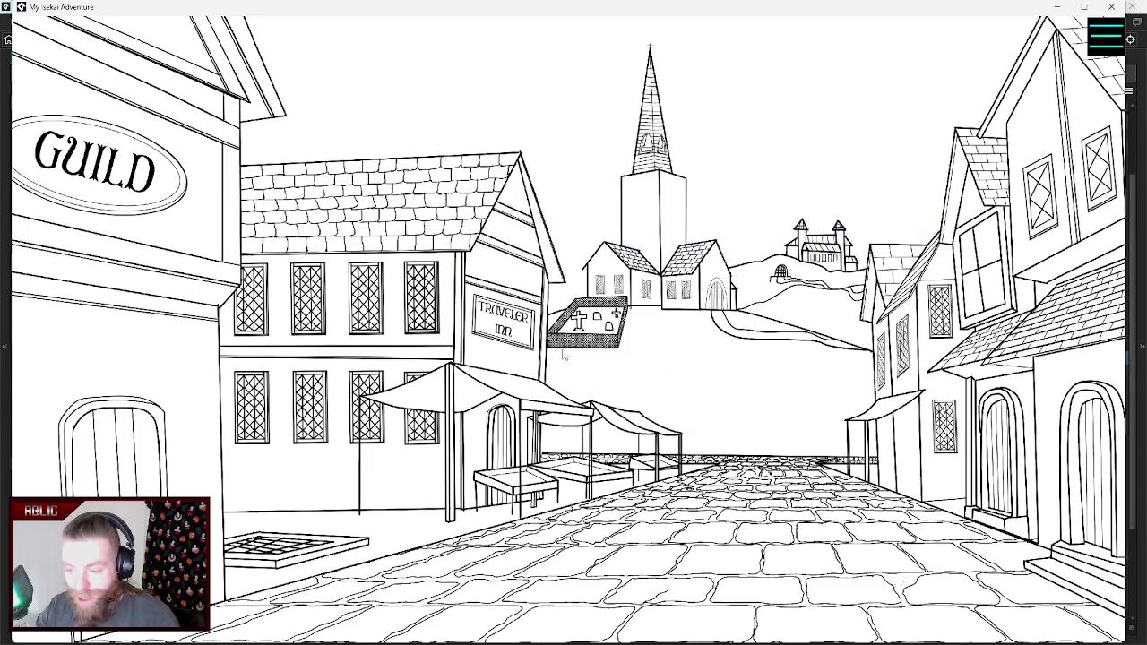
left_click(1113, 38)
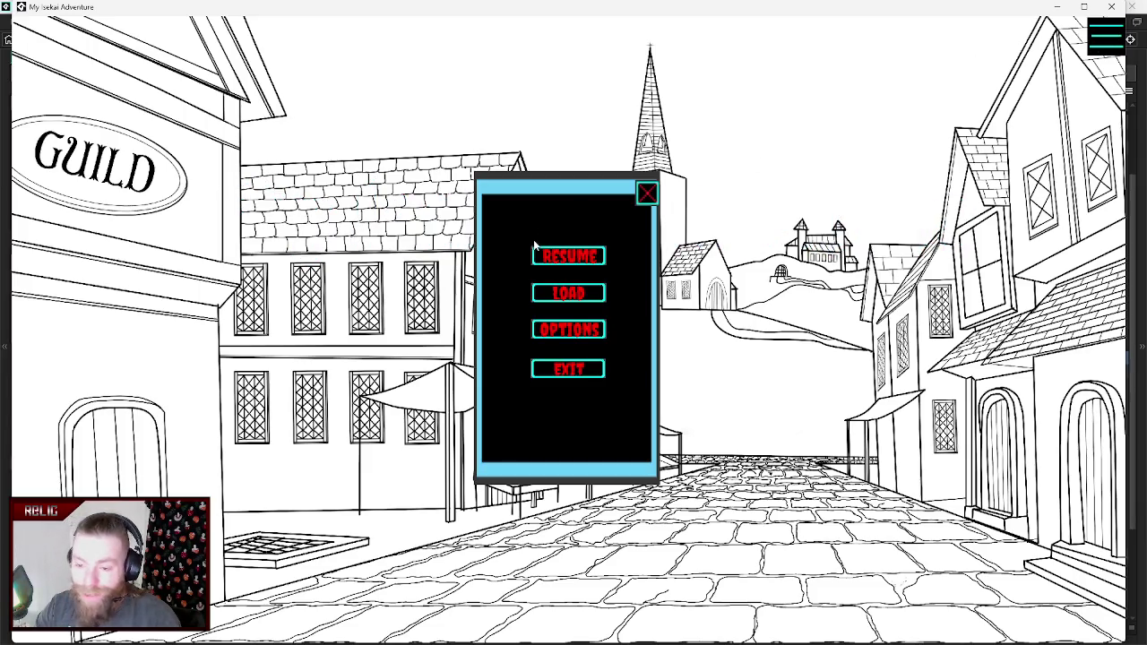
left_click(646, 195)
left_click(1106, 40)
left_click(580, 264)
left_click(1095, 49)
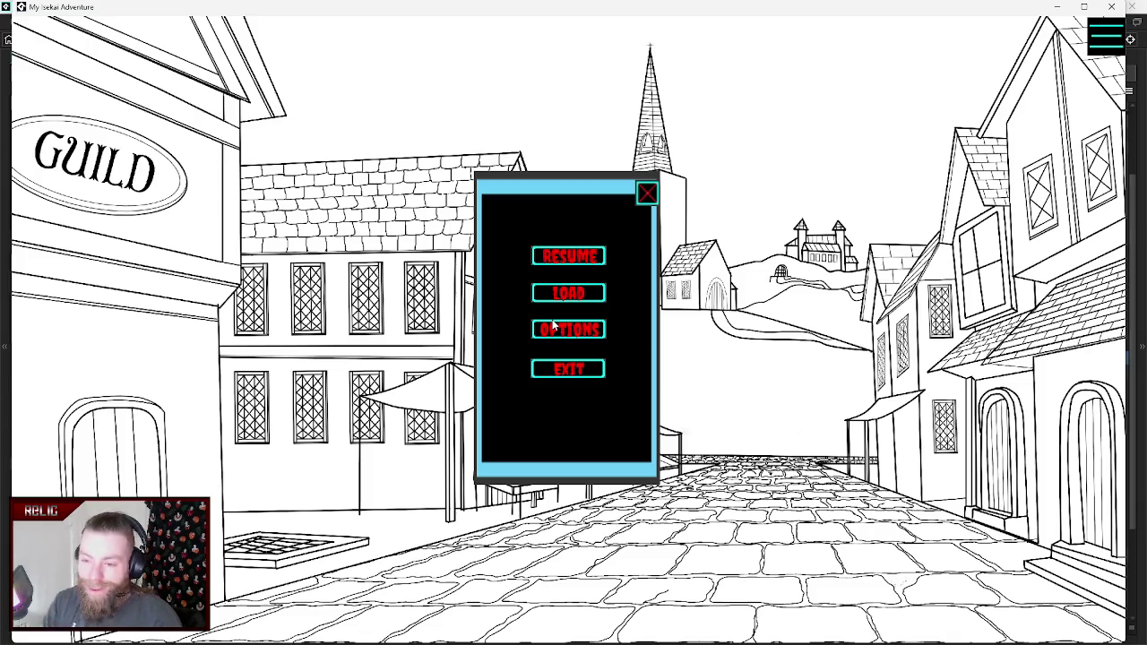
left_click(644, 202)
left_click(502, 326)
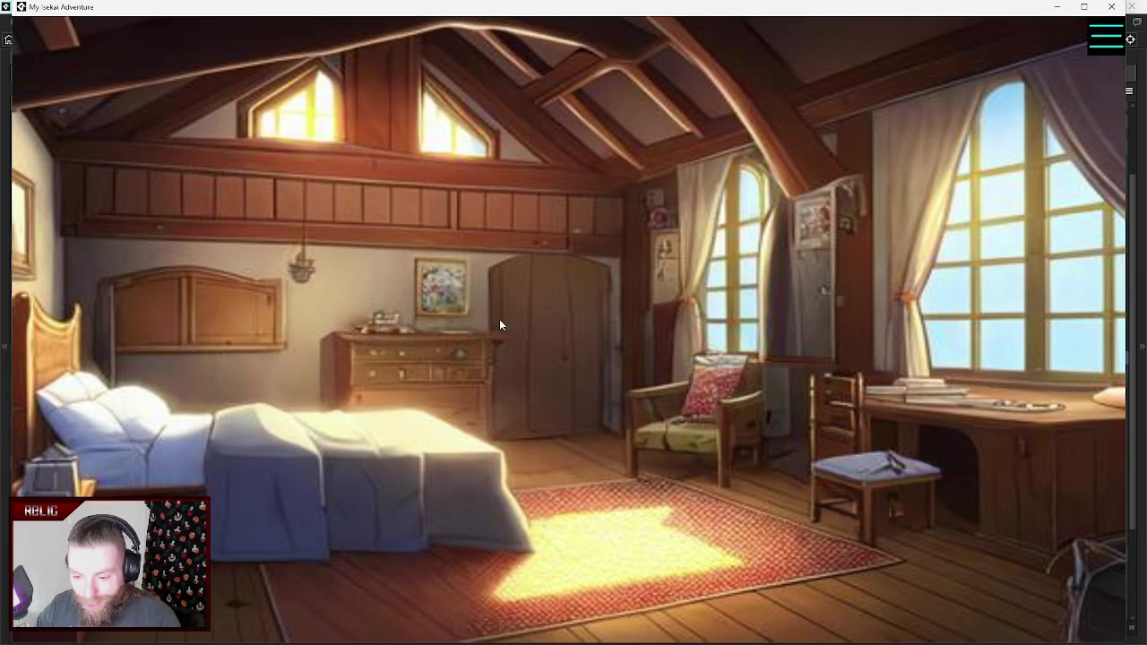
- Toggle the pause menu, walk to the guild hall, pick a quest scroll, and return to town
left_click(1099, 43)
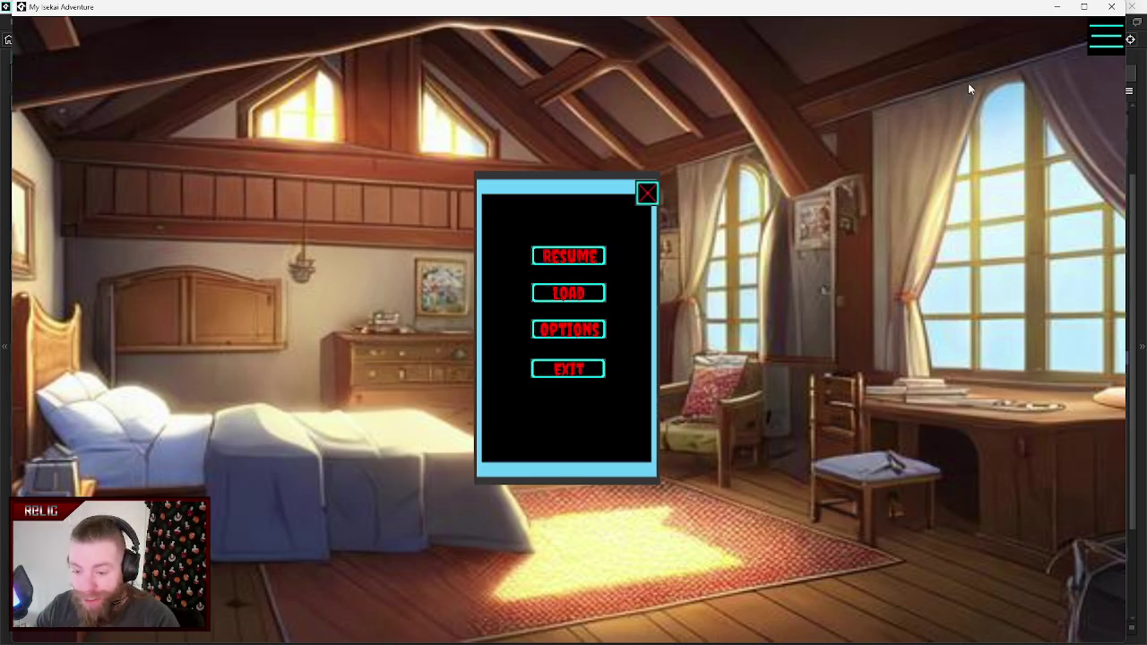
left_click(568, 258)
left_click(597, 618)
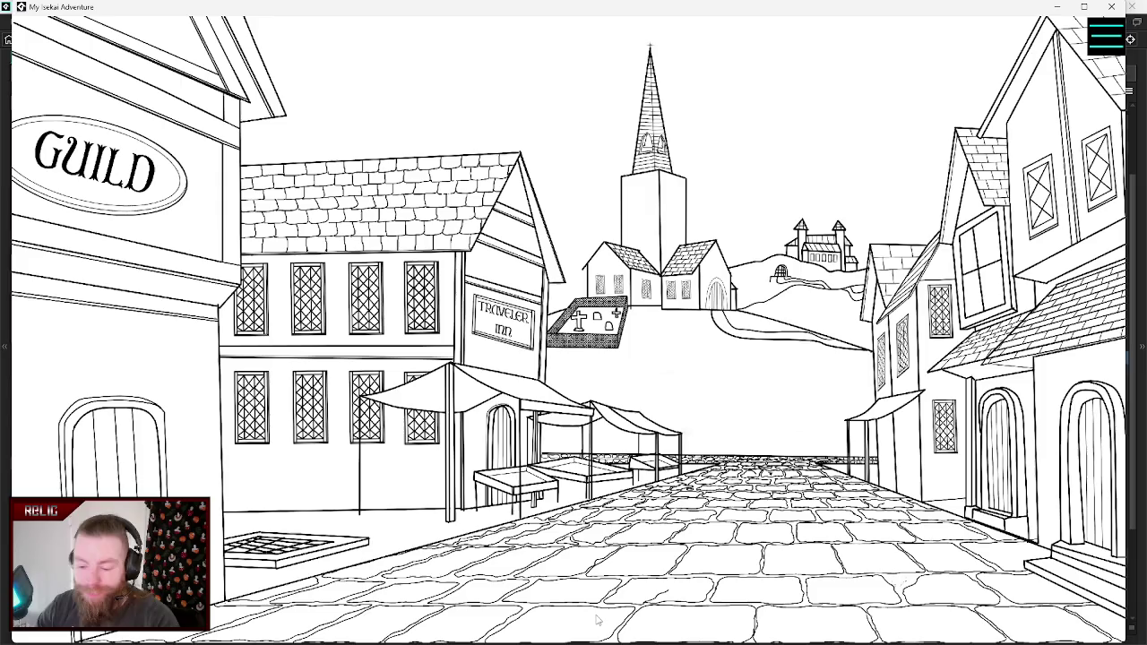
left_click(126, 190)
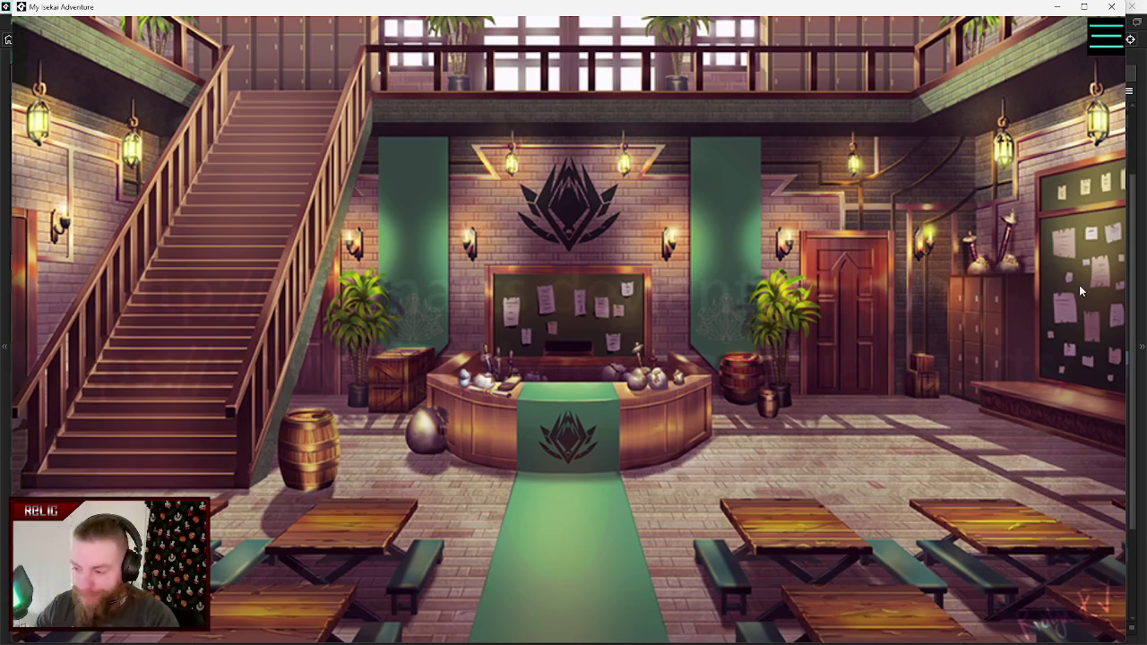
left_click(1079, 285)
left_click(328, 226)
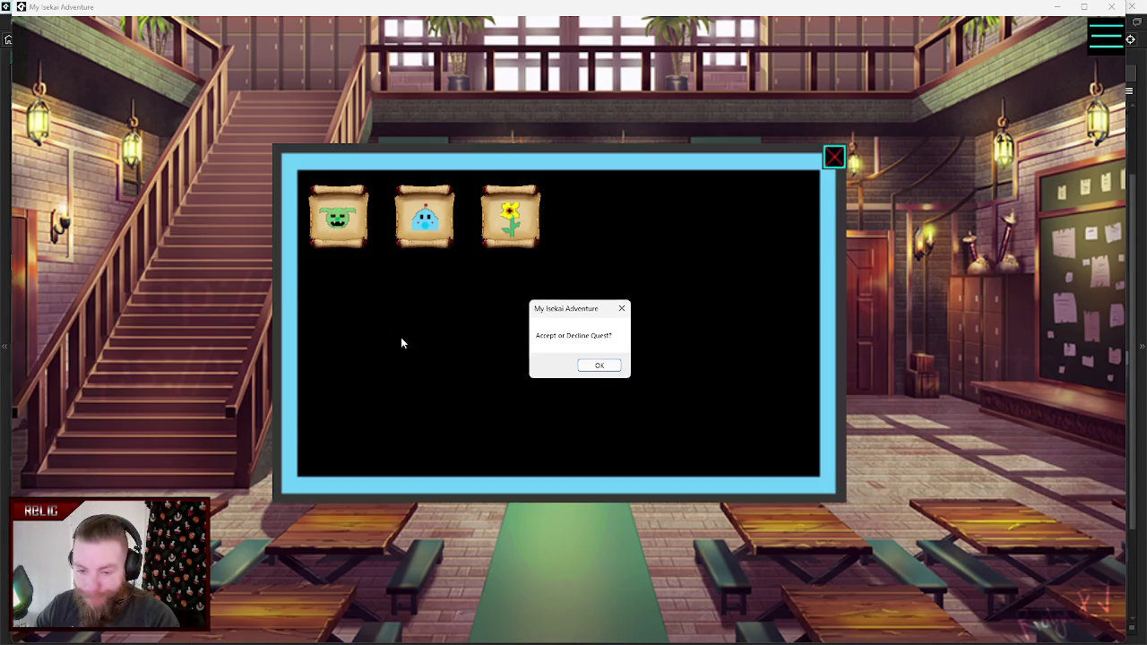
left_click(598, 367)
left_click(834, 157)
left_click(841, 303)
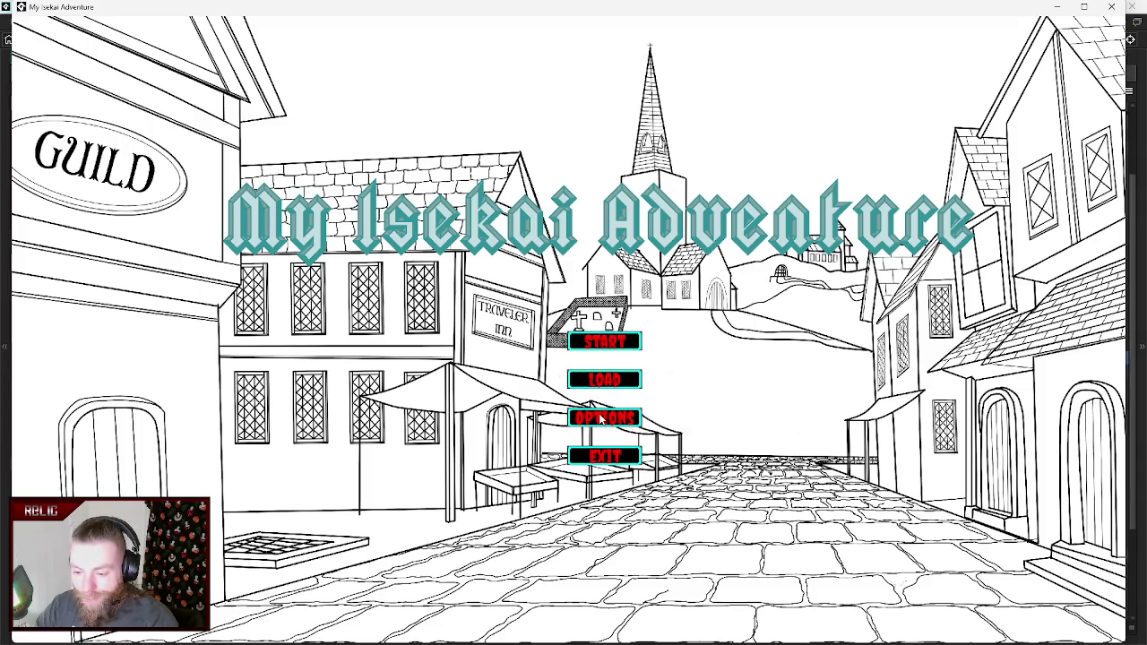
- Start the game from the title menu and open and close the pause panel twice
left_click(608, 345)
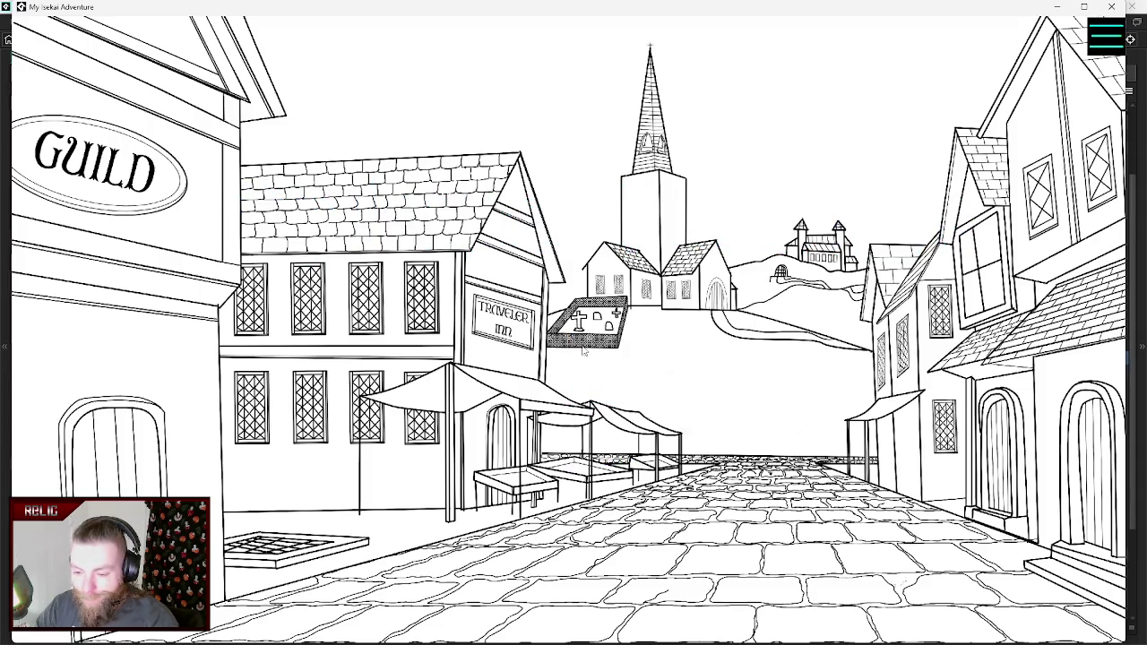
left_click(1107, 45)
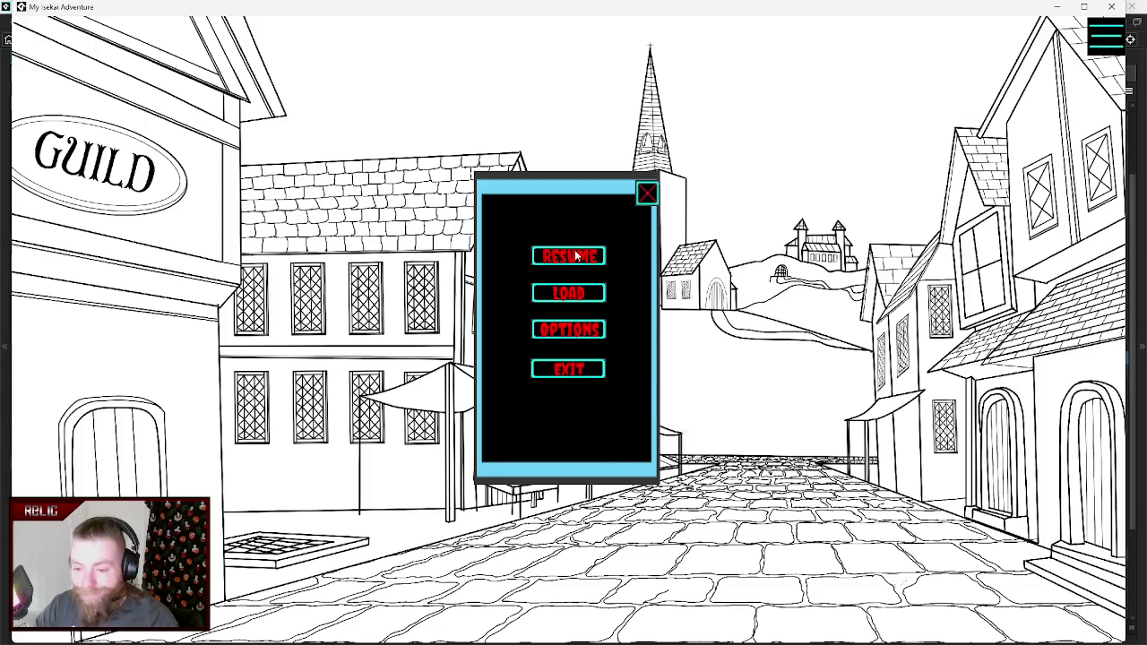
left_click(566, 258)
left_click(1111, 40)
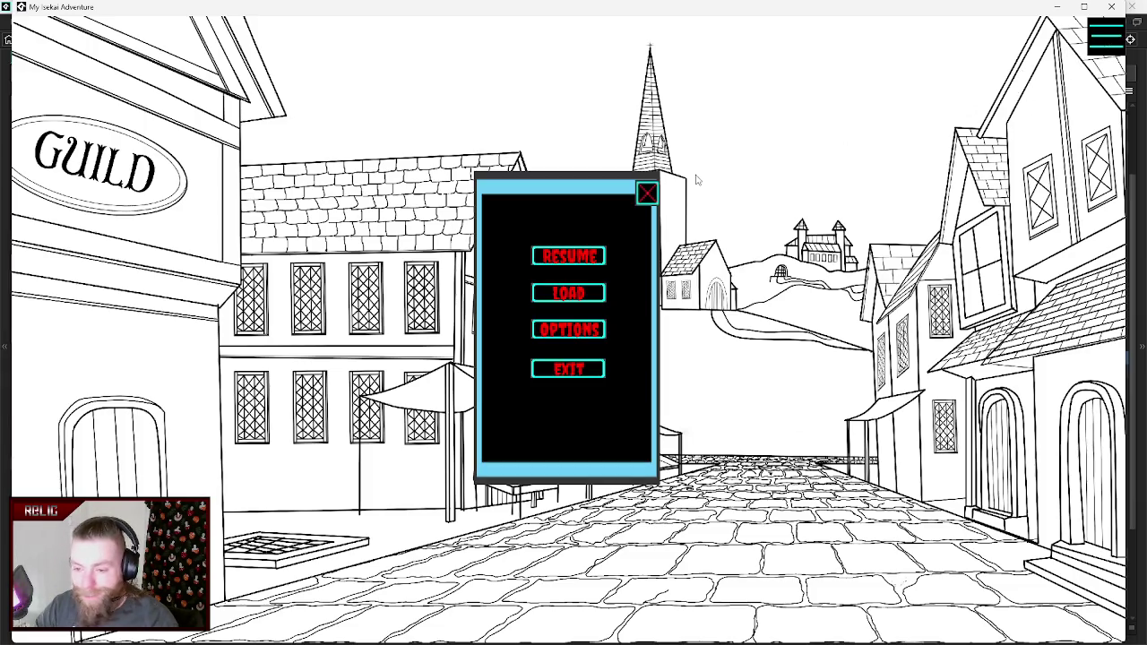
left_click(647, 194)
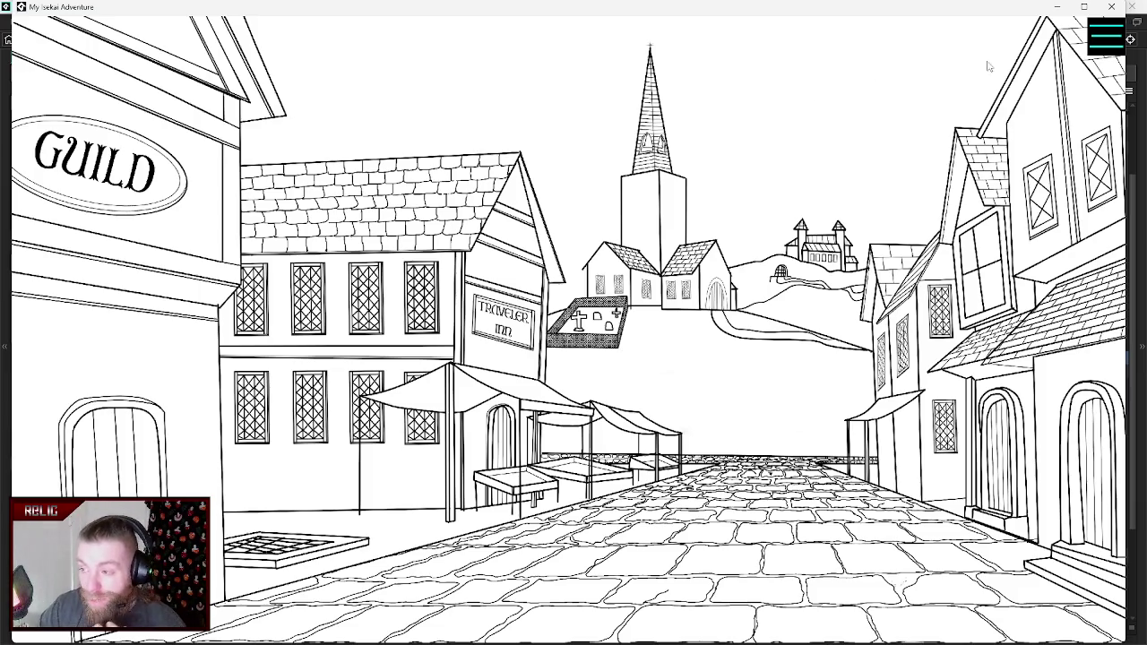
- In the guild hall, test the notice board panel and pick a quest scroll, dismissing its prompt
left_click(104, 178)
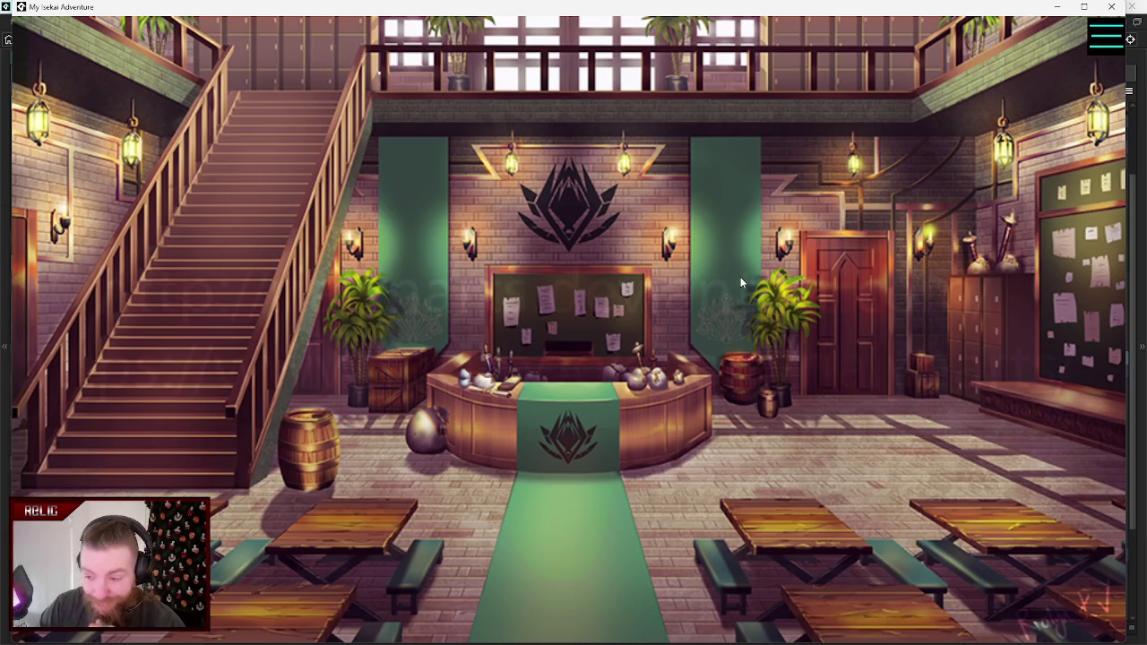
left_click(594, 328)
left_click(835, 158)
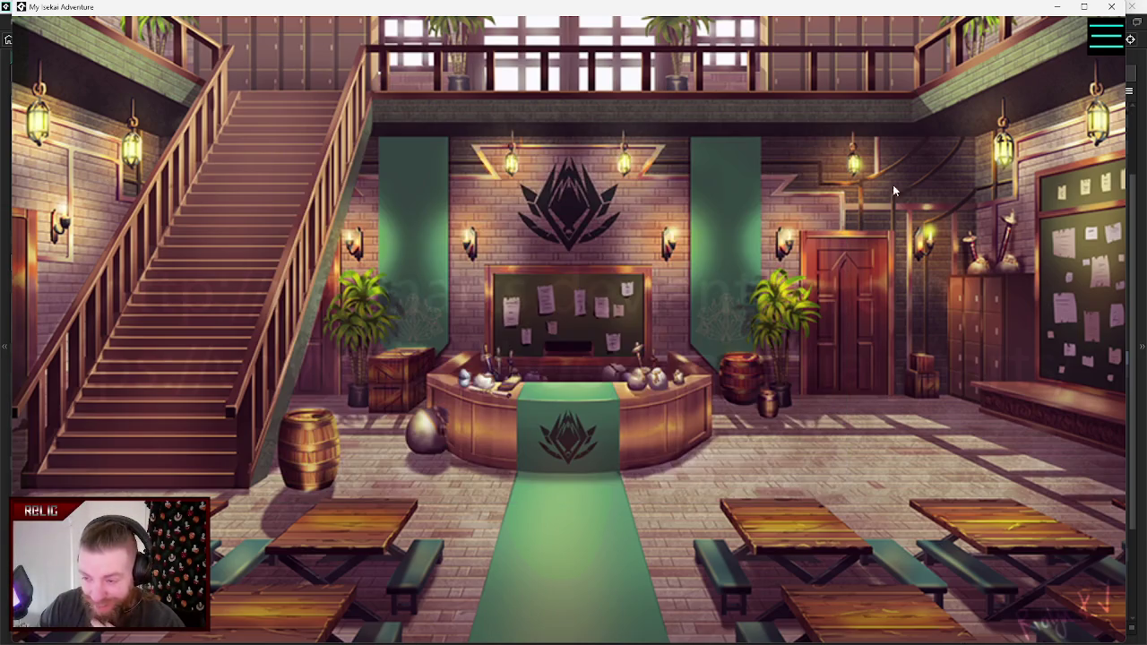
left_click(1071, 263)
left_click(337, 216)
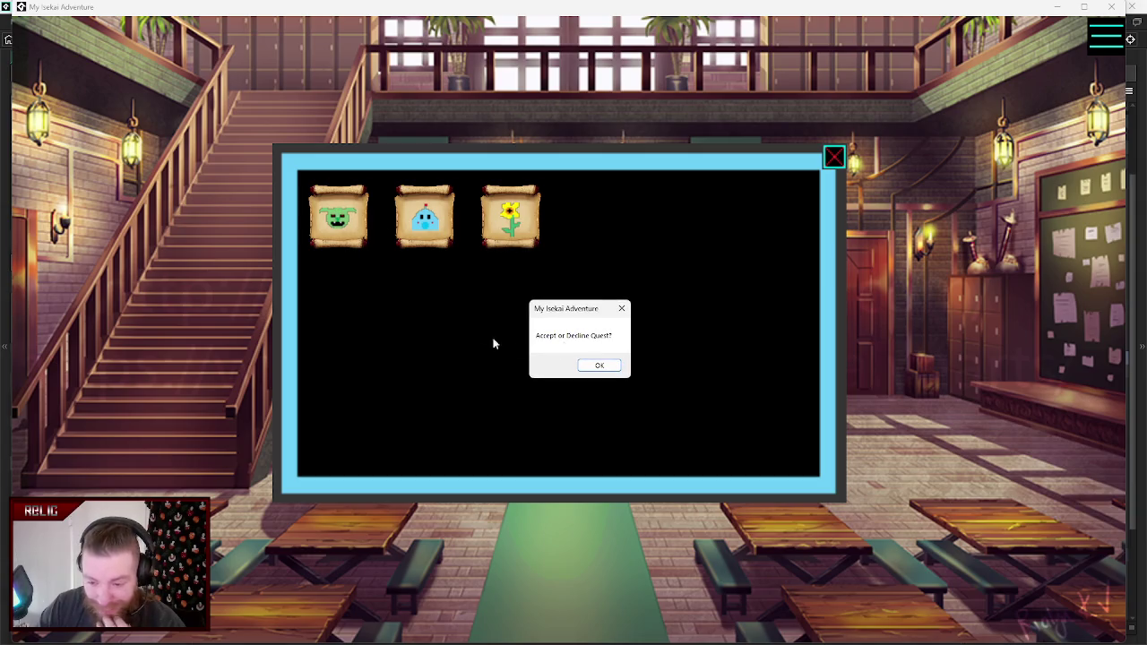
left_click(618, 367)
left_click(834, 159)
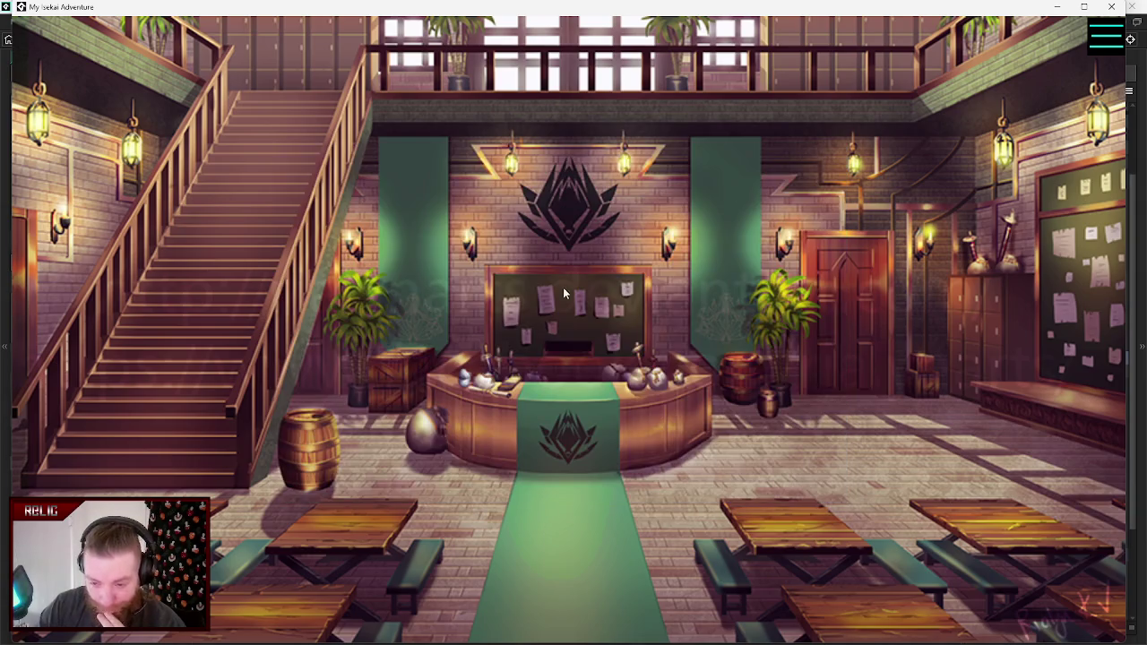
- Reopen the quest panel, choose another scroll, dismiss the prompt and close the panel
left_click(1084, 206)
left_click(366, 224)
left_click(834, 158)
left_click(594, 365)
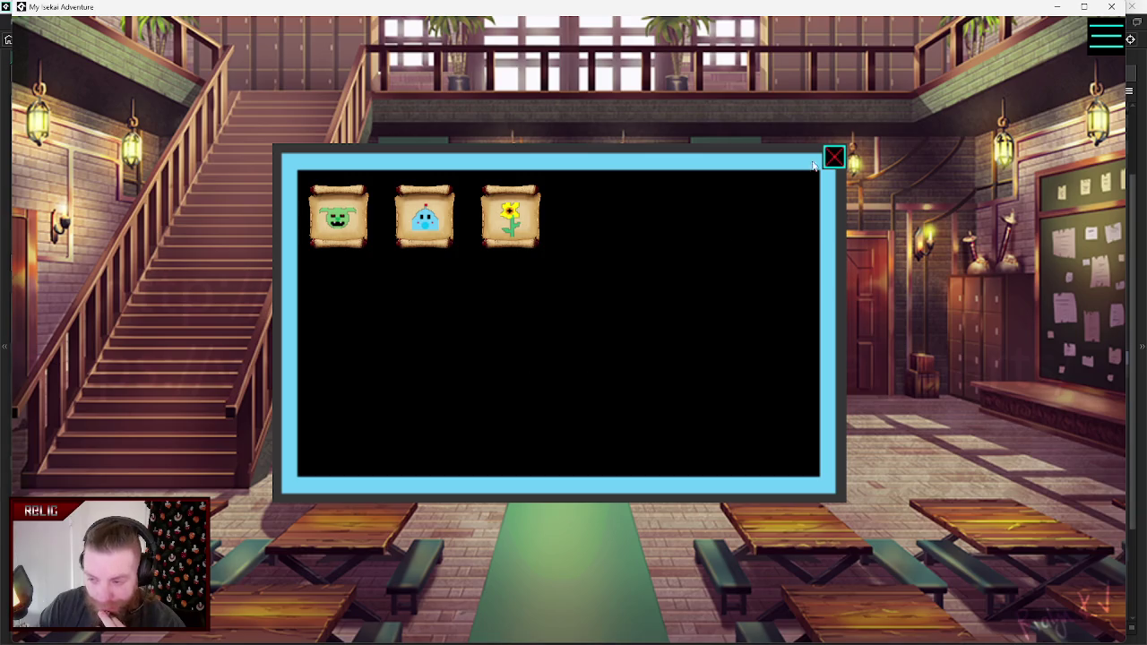
left_click(833, 159)
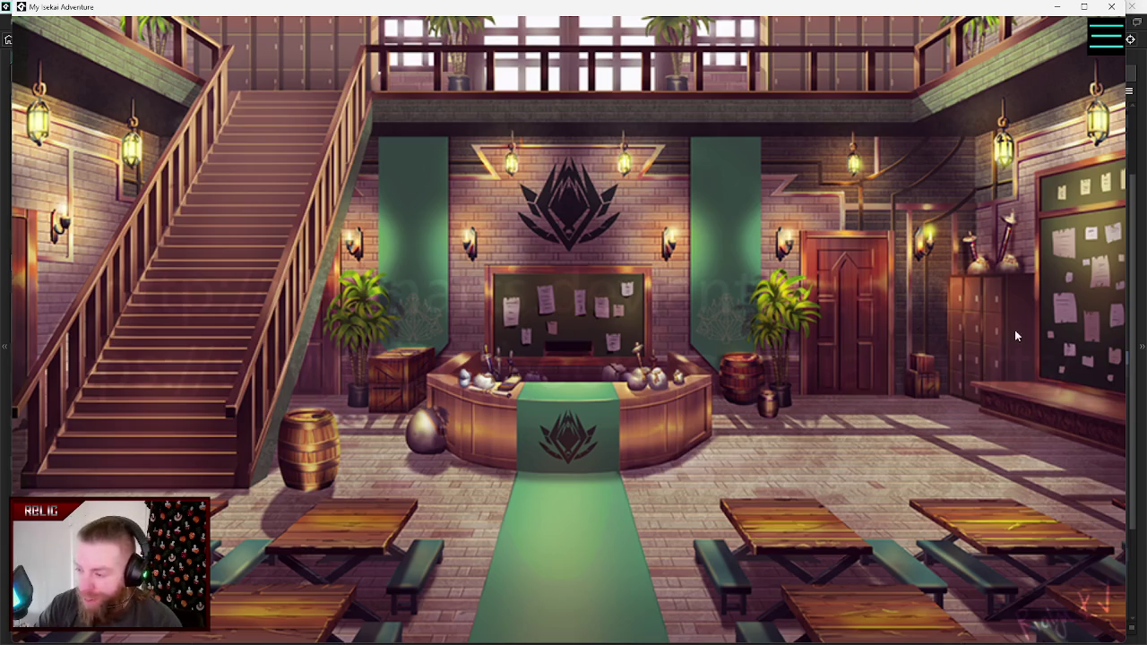
- Check the notice board's item panel and the pause menu, then quit the running game
left_click(1054, 305)
left_click(831, 158)
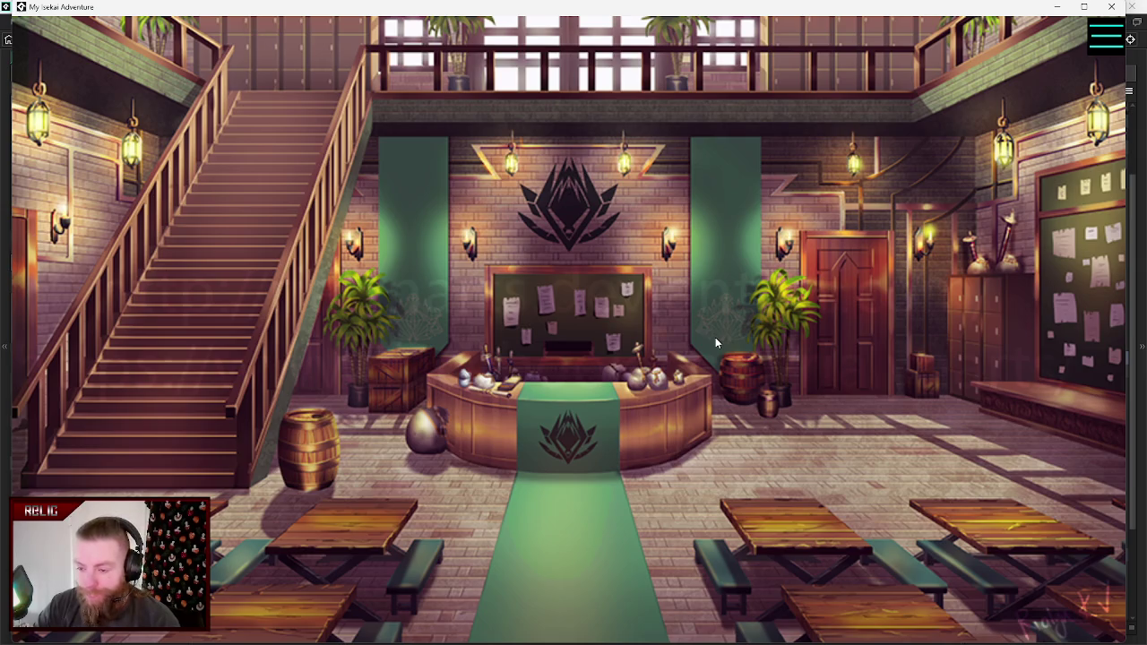
left_click(1094, 41)
left_click(649, 192)
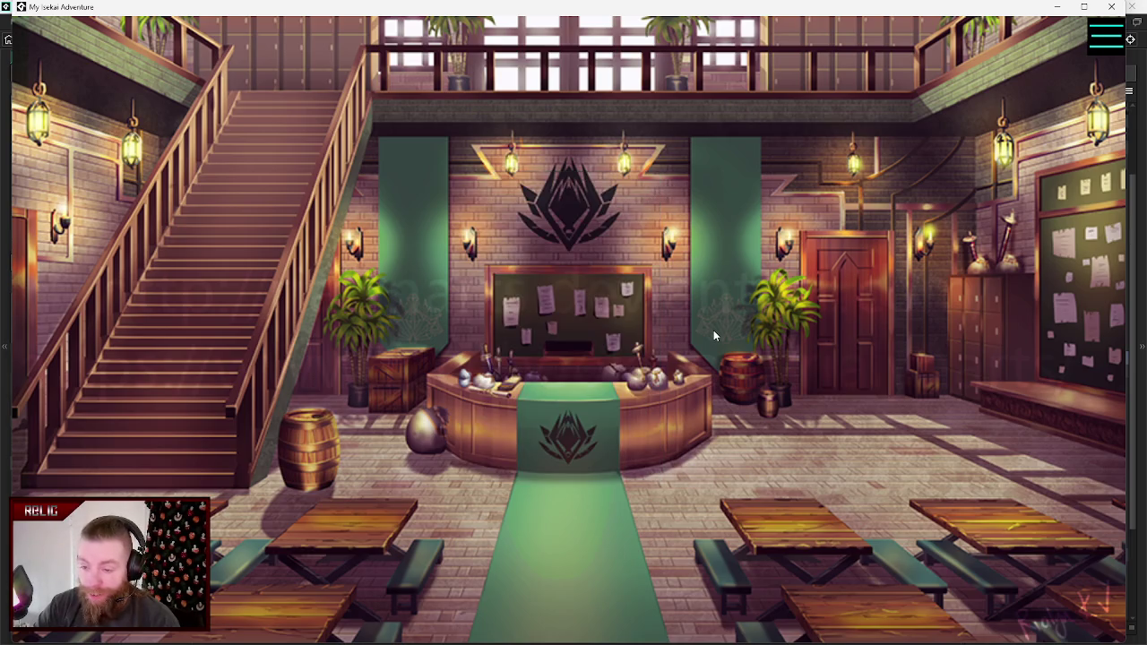
left_click(1111, 6)
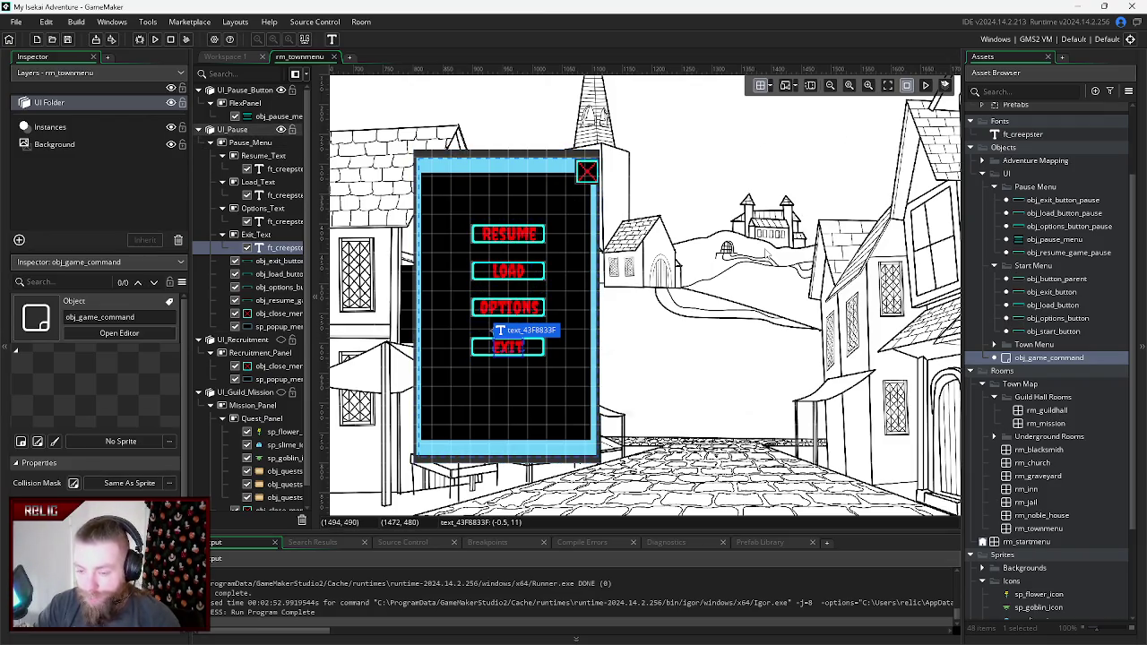
- Expand the UI layer folder and hide the UI_Pause layer
left_click(63, 128)
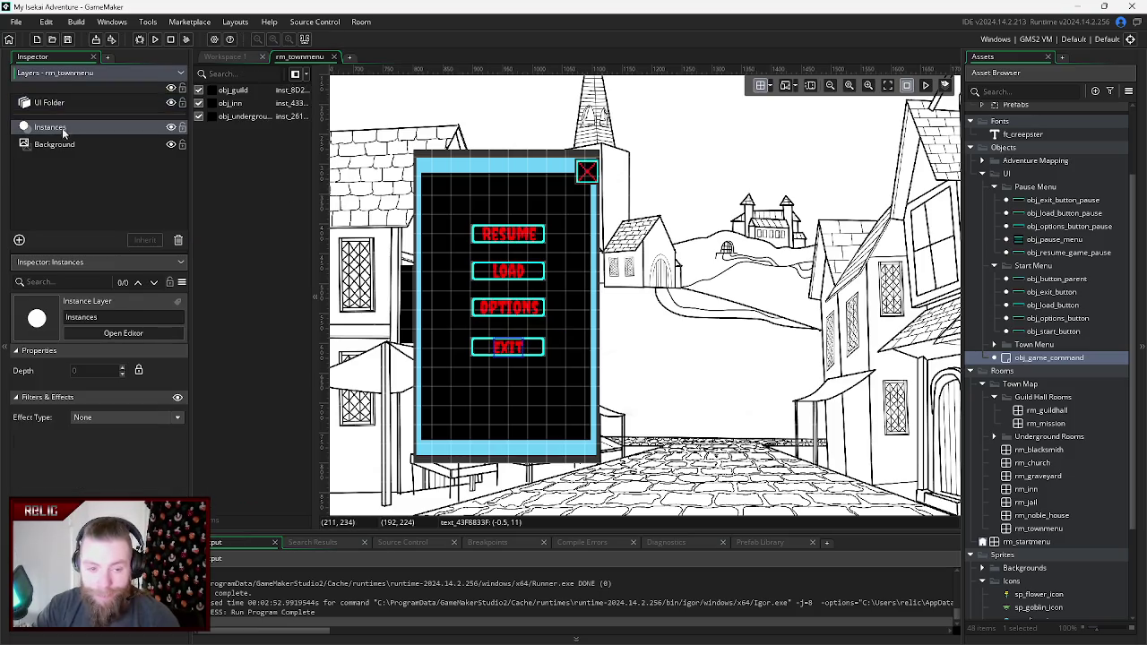
left_click(91, 105)
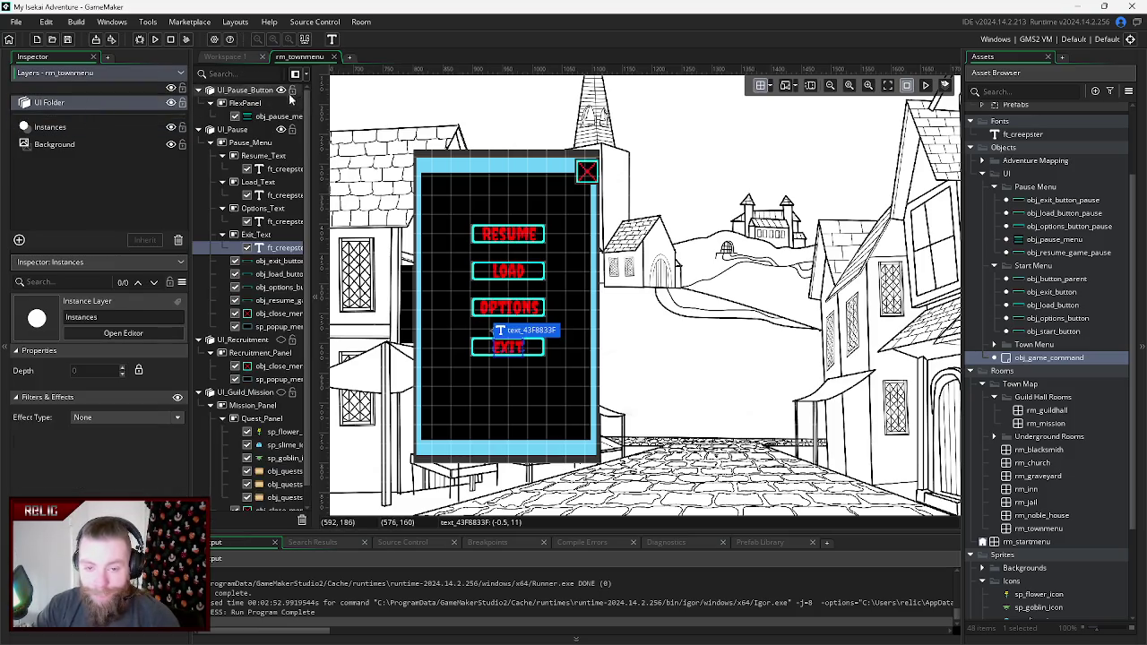
left_click(281, 129)
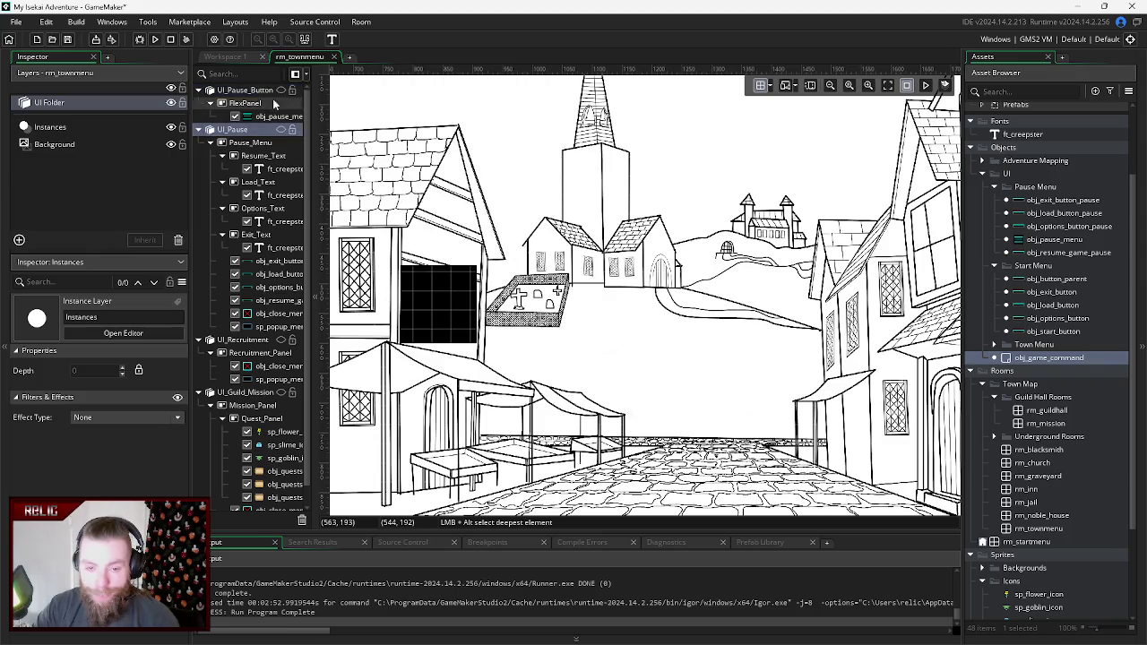
- Collapse the UI_Pause, UI_Recruitment and UI_Guild_Mission groups, select Instances, and zoom out
left_click(199, 129)
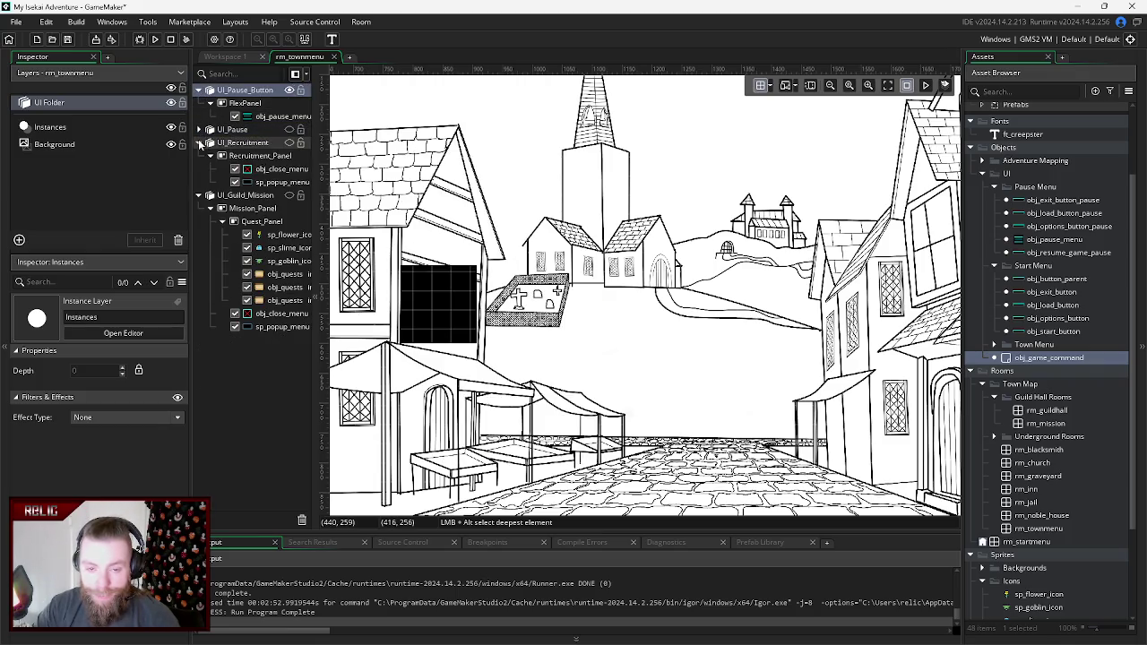
left_click(199, 142)
left_click(199, 156)
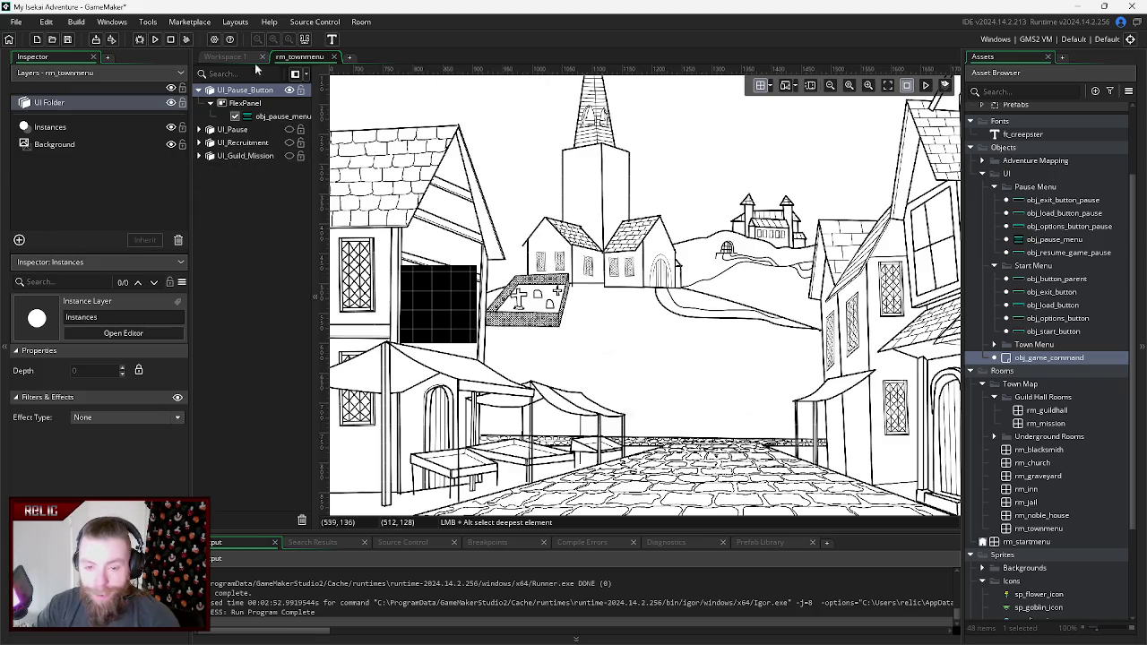
left_click(59, 132)
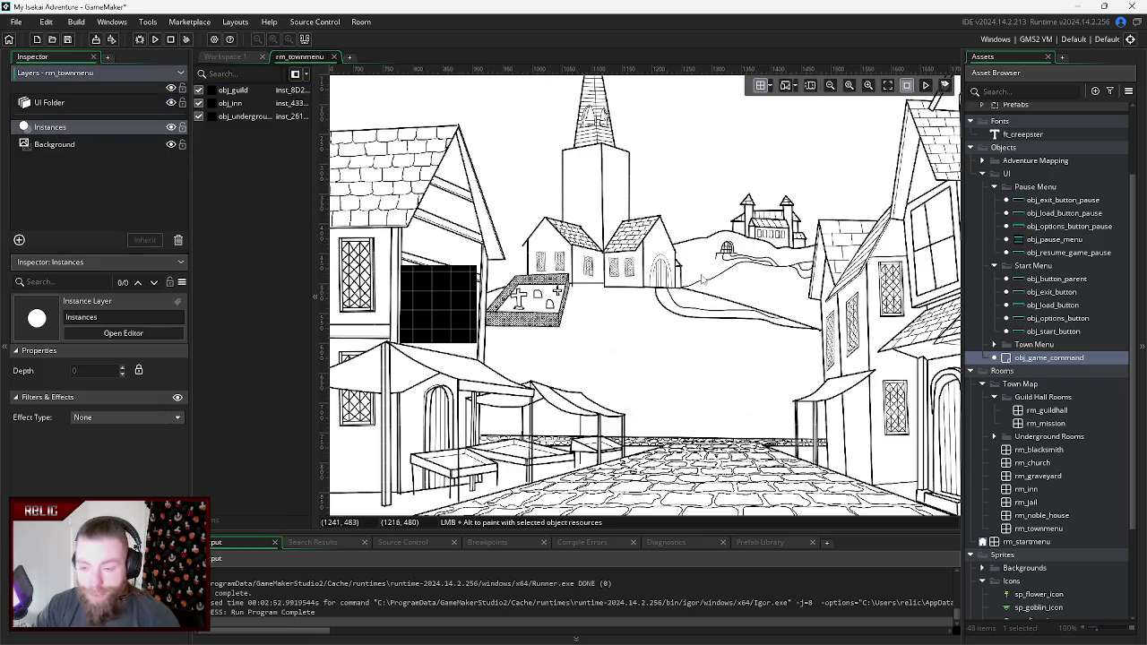
scroll(711, 283, "down", 1)
scroll(688, 280, "up", 1)
scroll(694, 269, "down", 5)
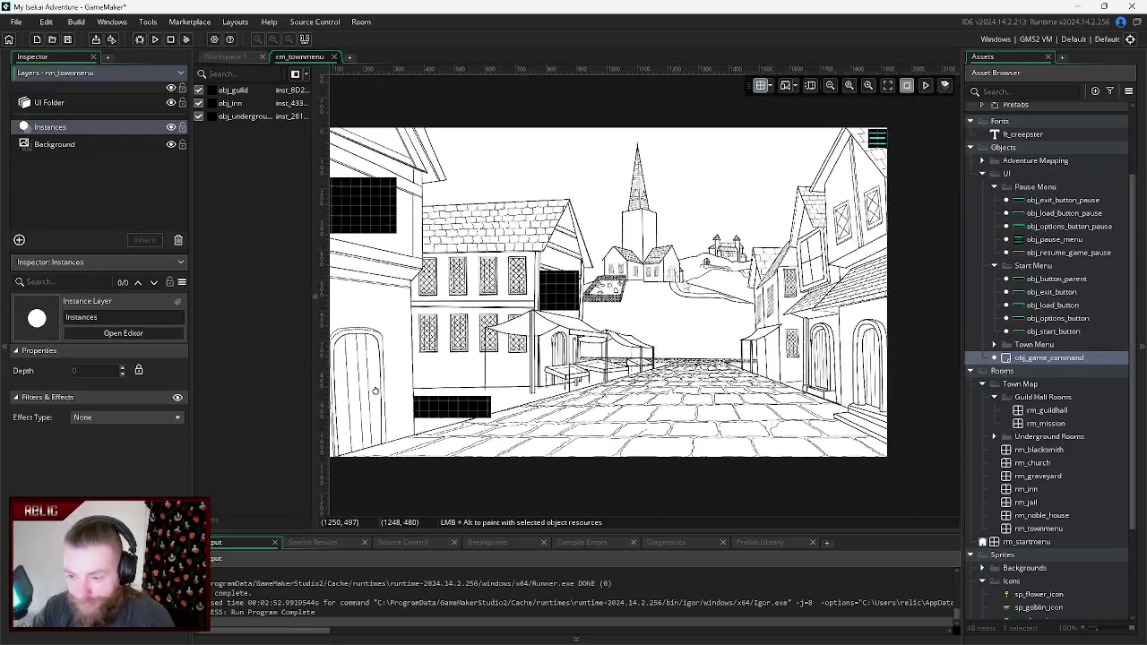
scroll(627, 322, "left", 2)
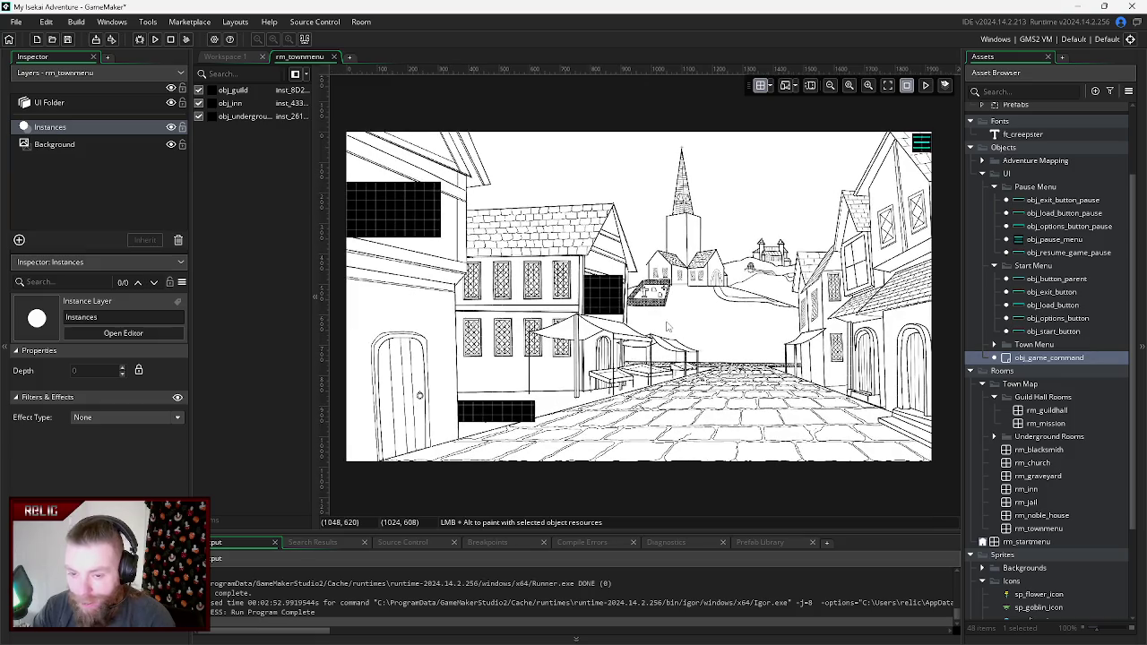